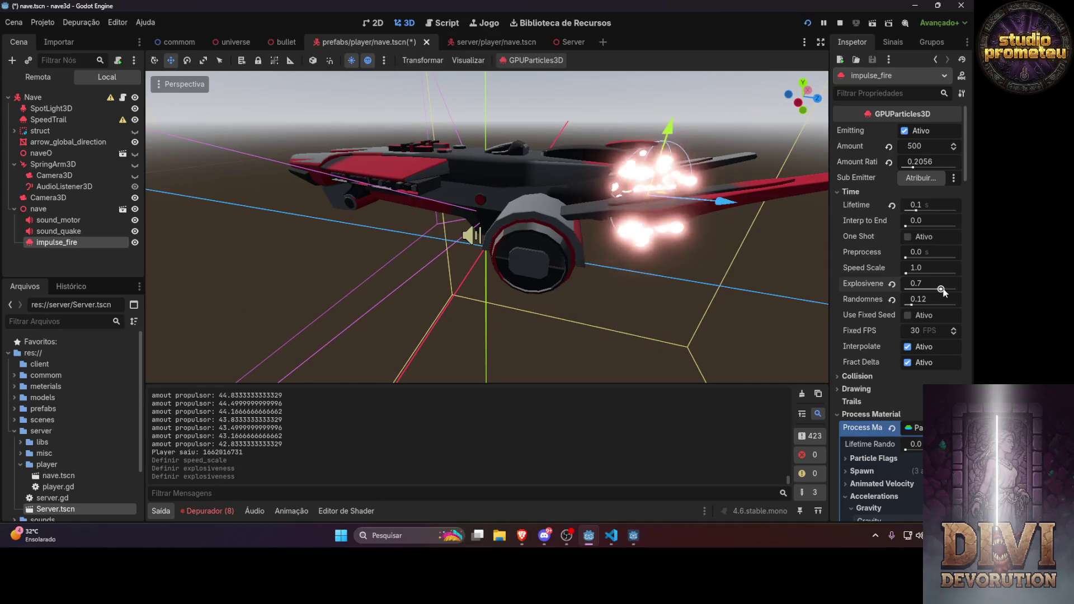
Set impulse_fire Randomness to 0.67, test-run the game, close the client, and return to nave.gd
{"action": "left_click_drag", "start_coordinate": [911, 305], "coordinate": [942, 305]}
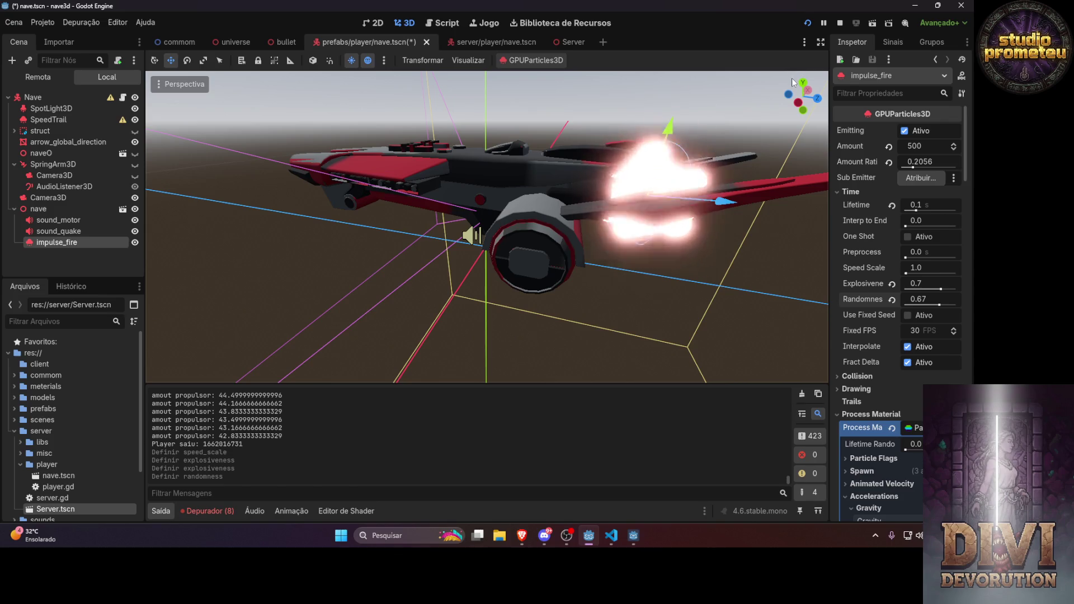
{"action": "left_click", "coordinate": [807, 22]}
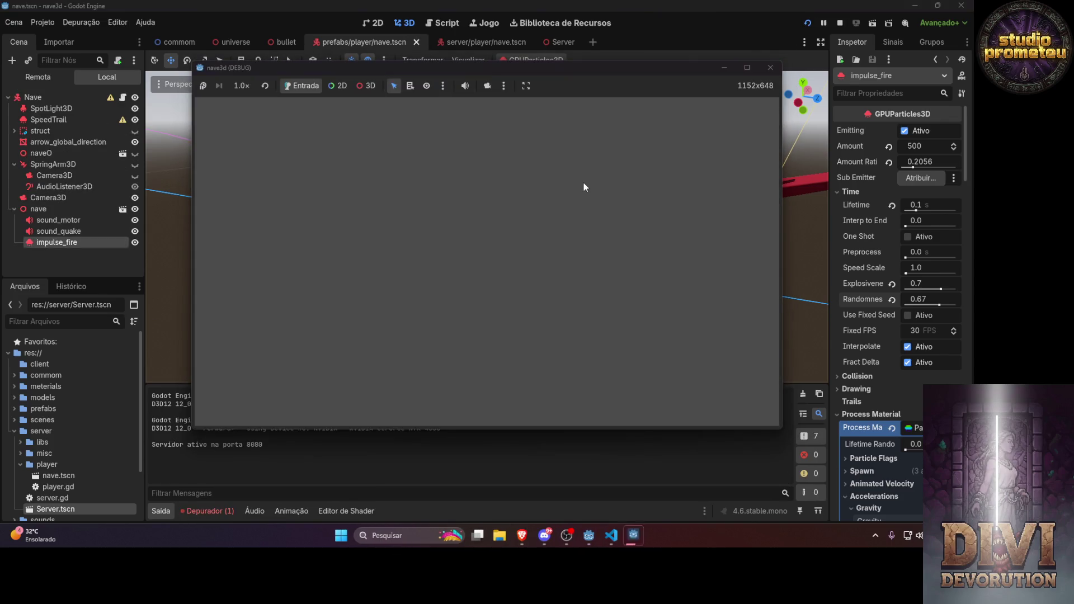
{"action": "left_click", "coordinate": [770, 68]}
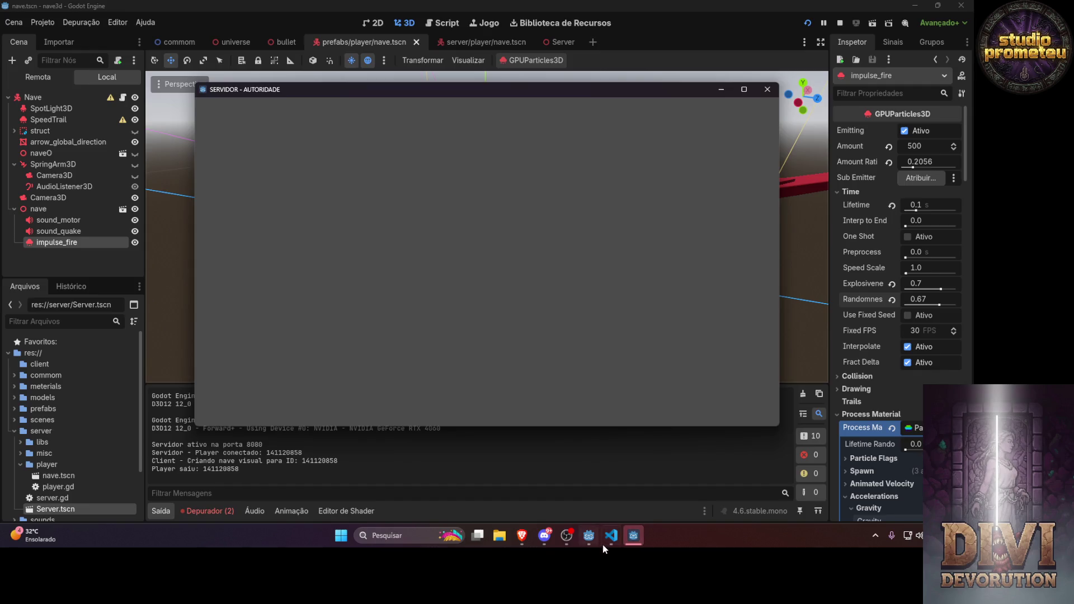
{"action": "left_click", "coordinate": [611, 535]}
{"action": "scroll", "coordinate": [374, 194], "scroll_direction": "up", "scroll_amount": 20}
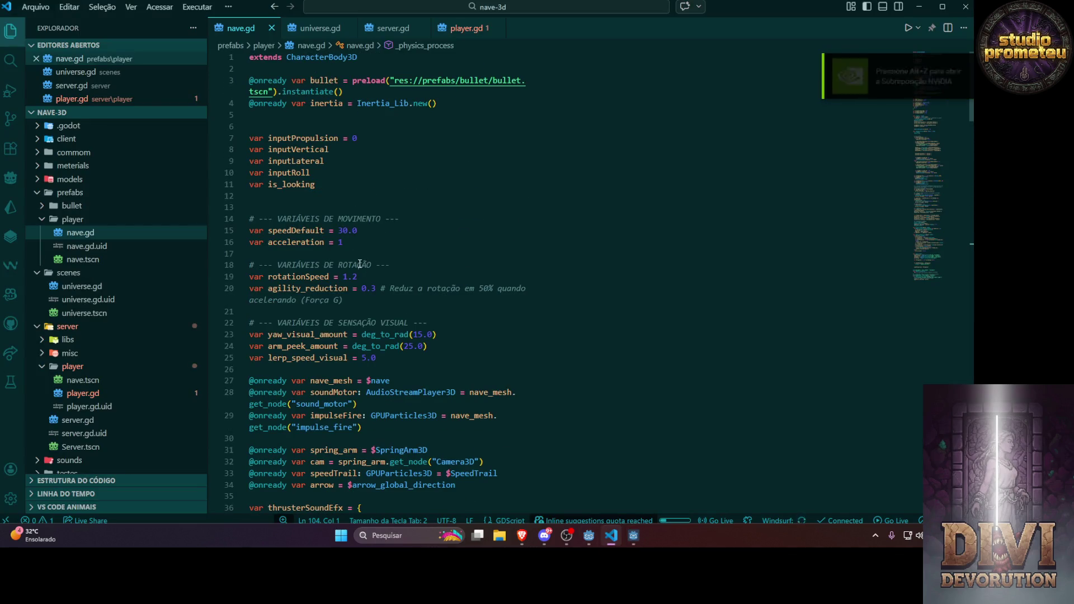
In nave.gd, change fireImpulseAmoutMax from 60 to 500 and fireImpulseAmoutID from 10 to 50
{"action": "scroll", "coordinate": [380, 251], "scroll_direction": "down", "scroll_amount": 8}
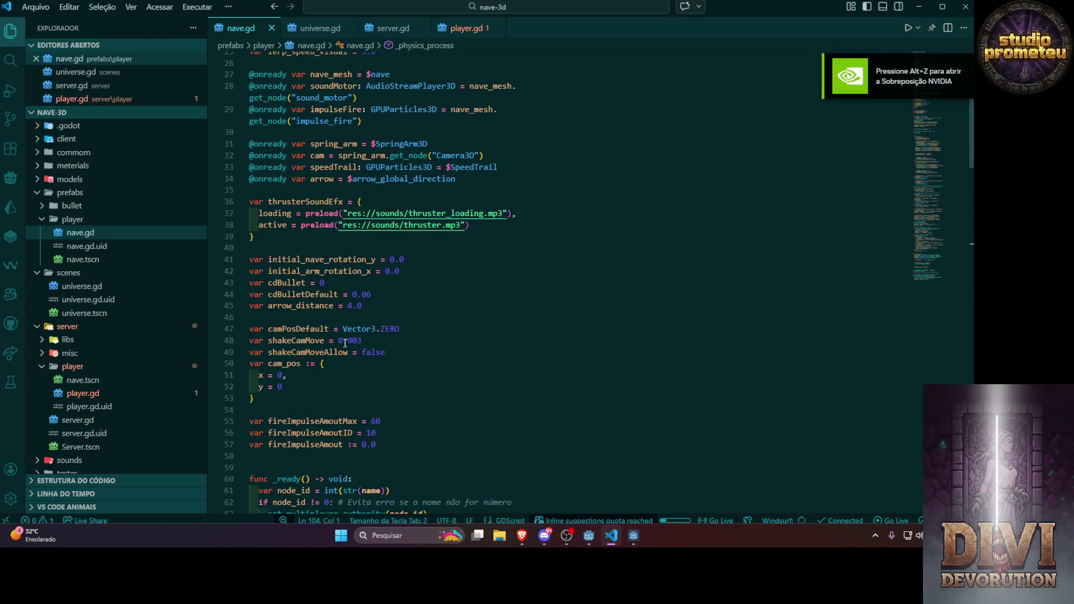
{"action": "scroll", "coordinate": [314, 374], "scroll_direction": "down", "scroll_amount": 2}
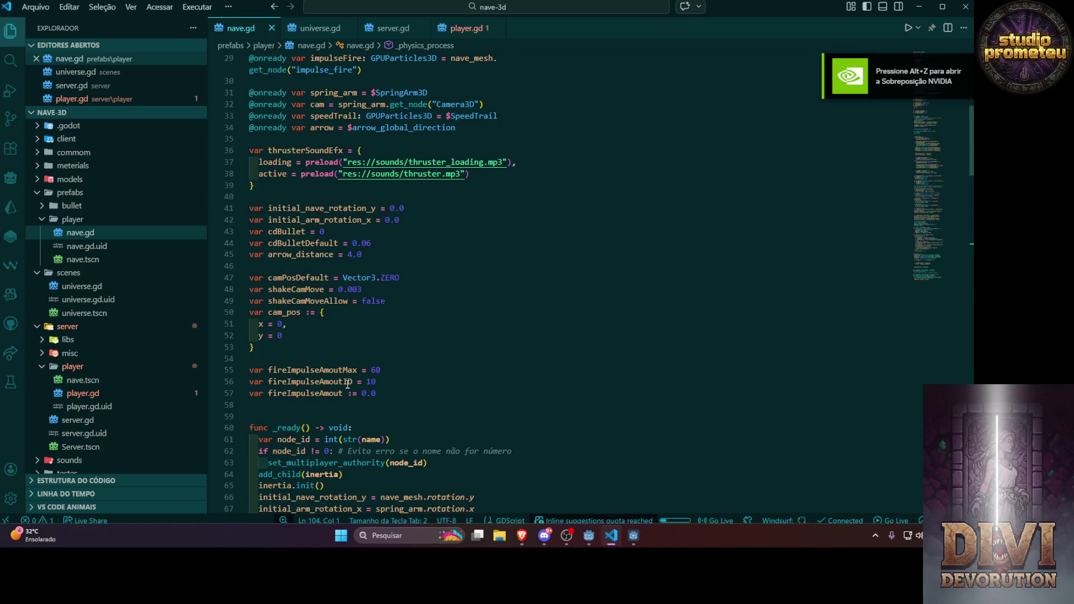
{"action": "double_click", "coordinate": [375, 370]}
{"action": "type", "text": "500"}
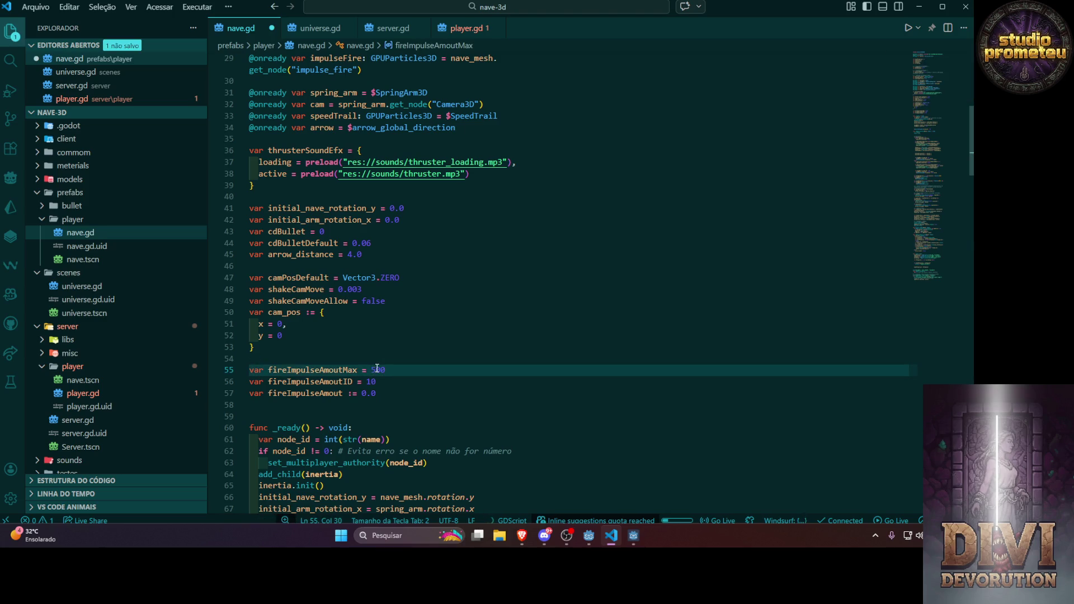
{"action": "left_click_drag", "start_coordinate": [368, 384], "coordinate": [378, 383]}
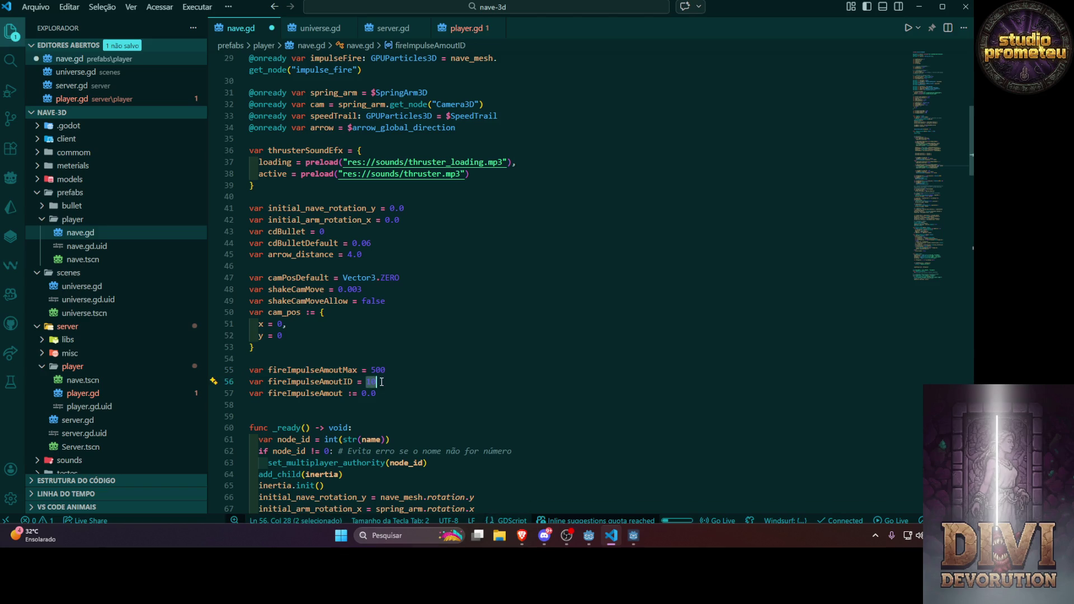
{"action": "type", "text": "50"}
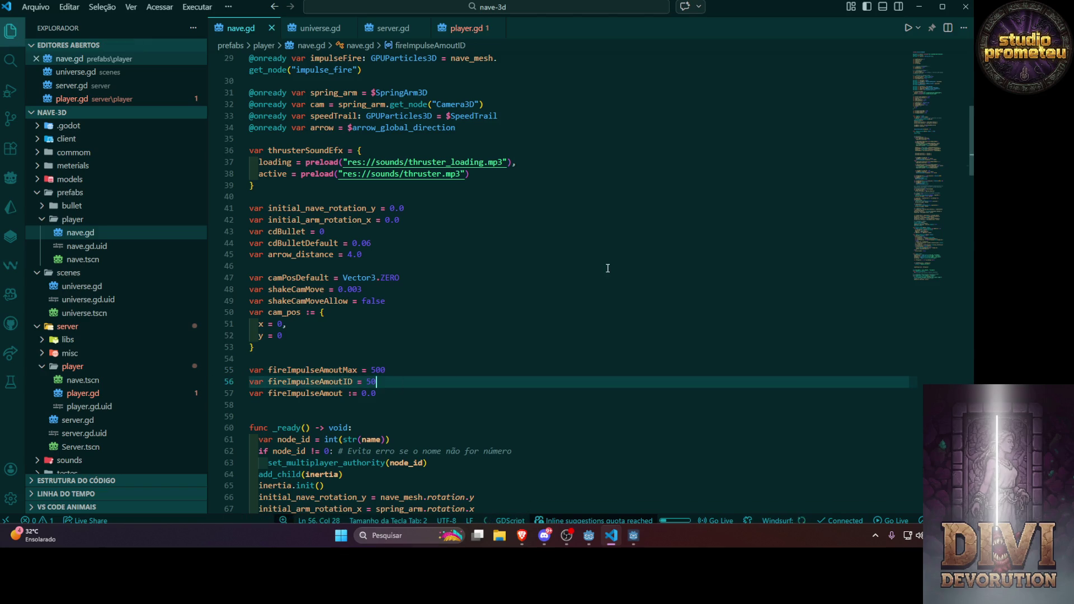
{"action": "key", "text": "F5"}
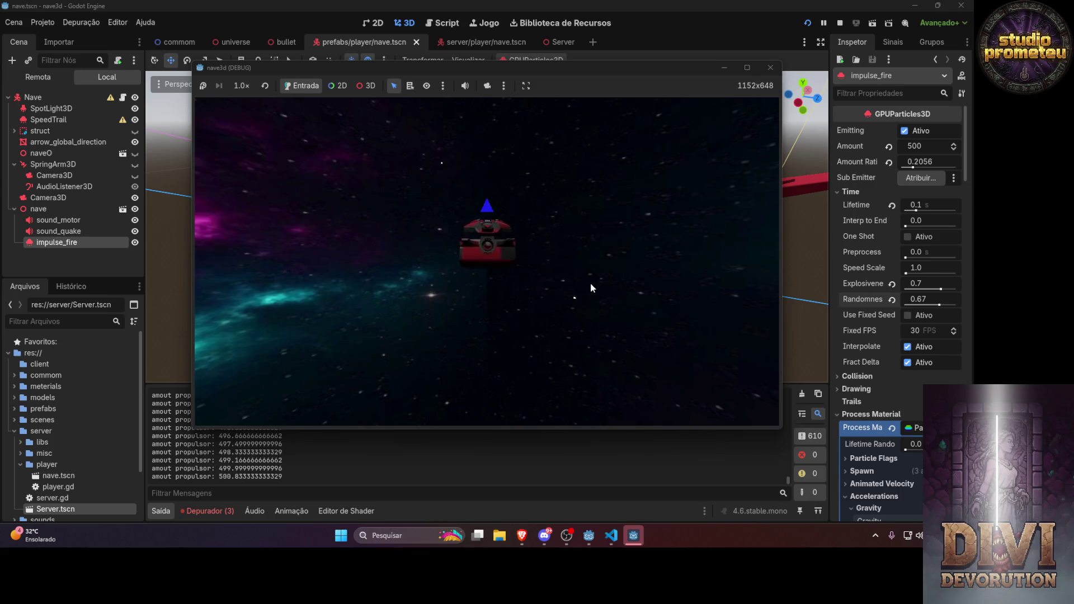
Fire the thruster twice to watch the impulse_fire burst, then revert Explosiveness from 0.7 to 0
{"action": "key", "text": "space"}
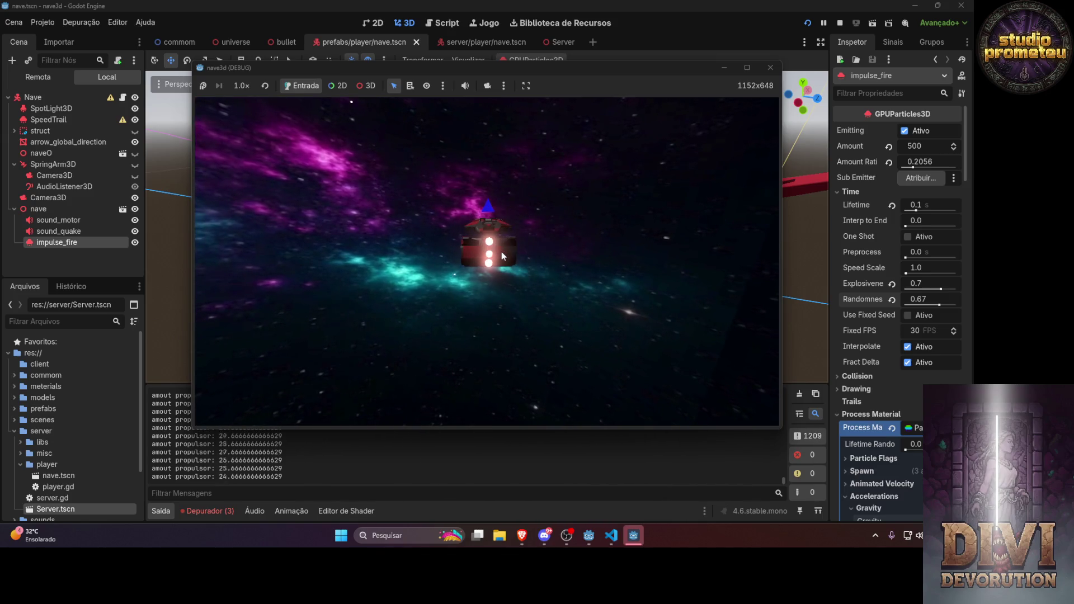
{"action": "key", "text": "w"}
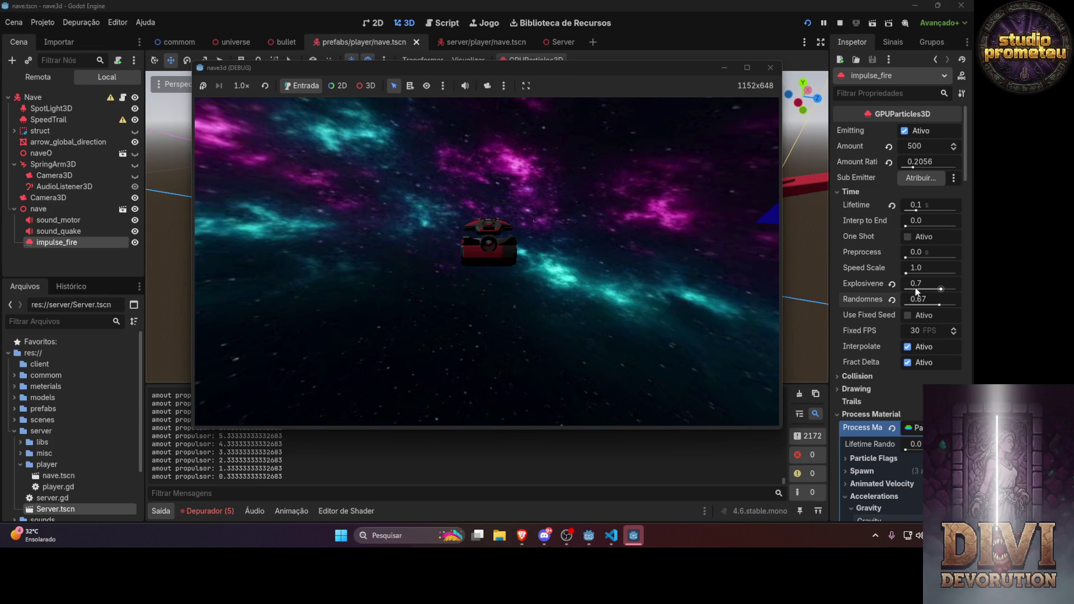
{"action": "left_click", "coordinate": [892, 283]}
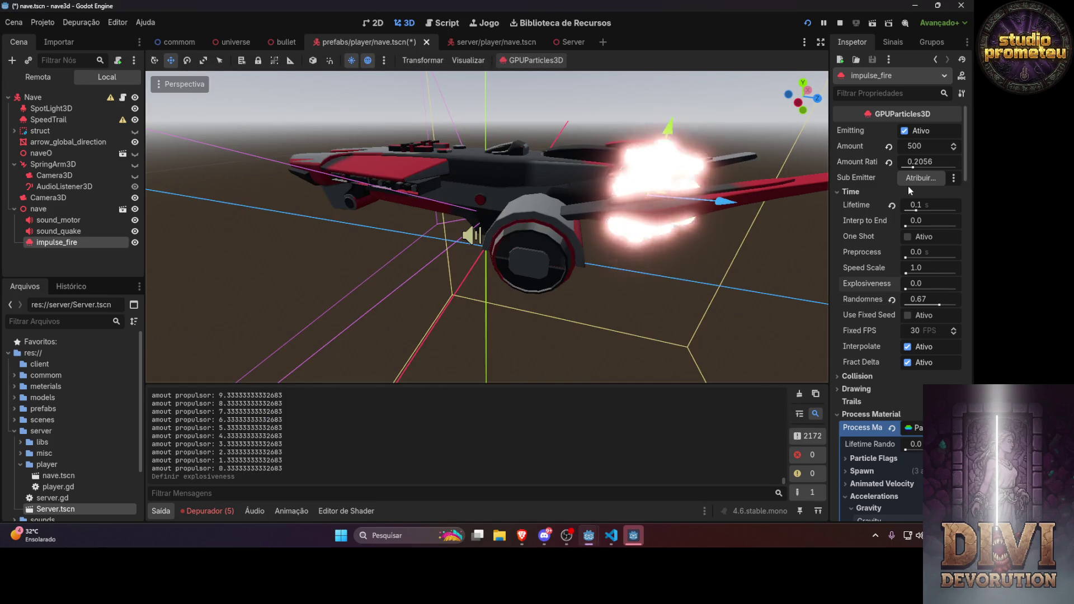
Turn off impulse_fire Emitting, relaunch the game, and fire the thruster
{"action": "left_click", "coordinate": [904, 131]}
{"action": "left_click", "coordinate": [807, 24]}
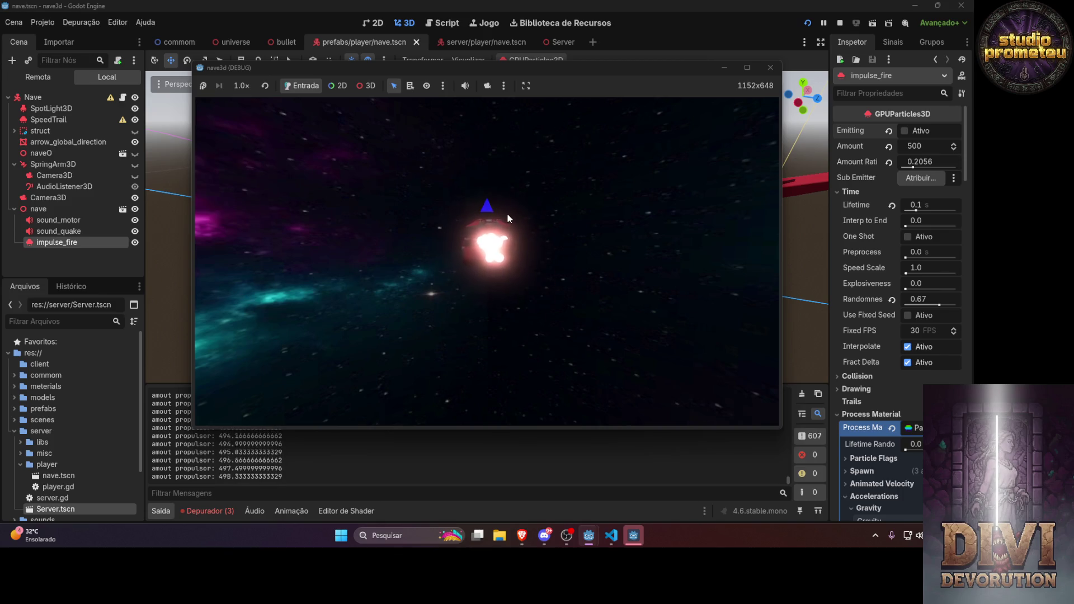
{"action": "key", "text": "space"}
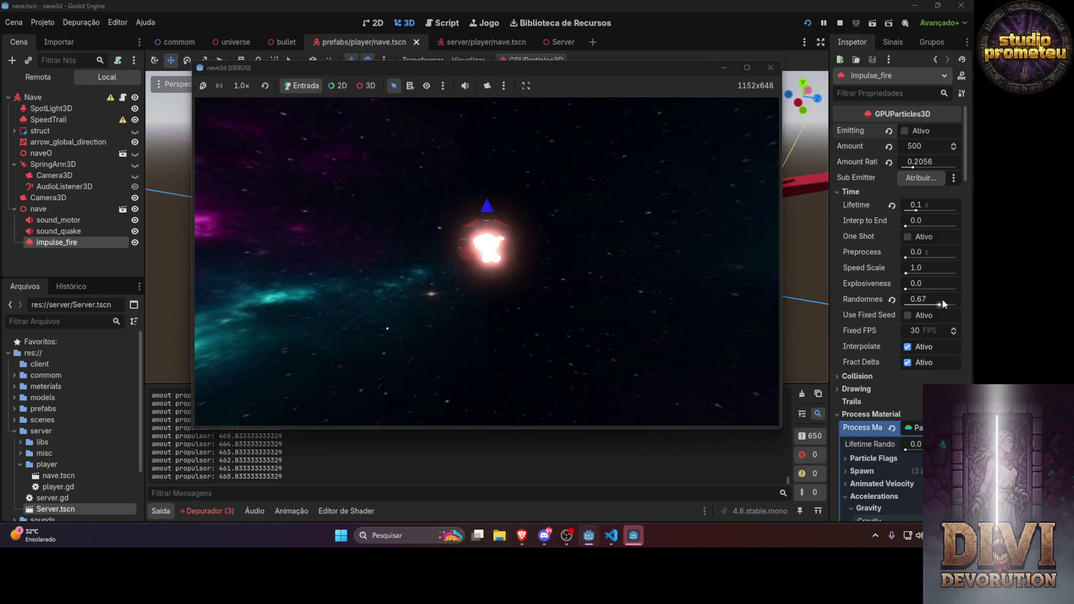
Reset Randomness to 0, relaunch the game, and fire the thruster again
{"action": "left_click", "coordinate": [894, 302]}
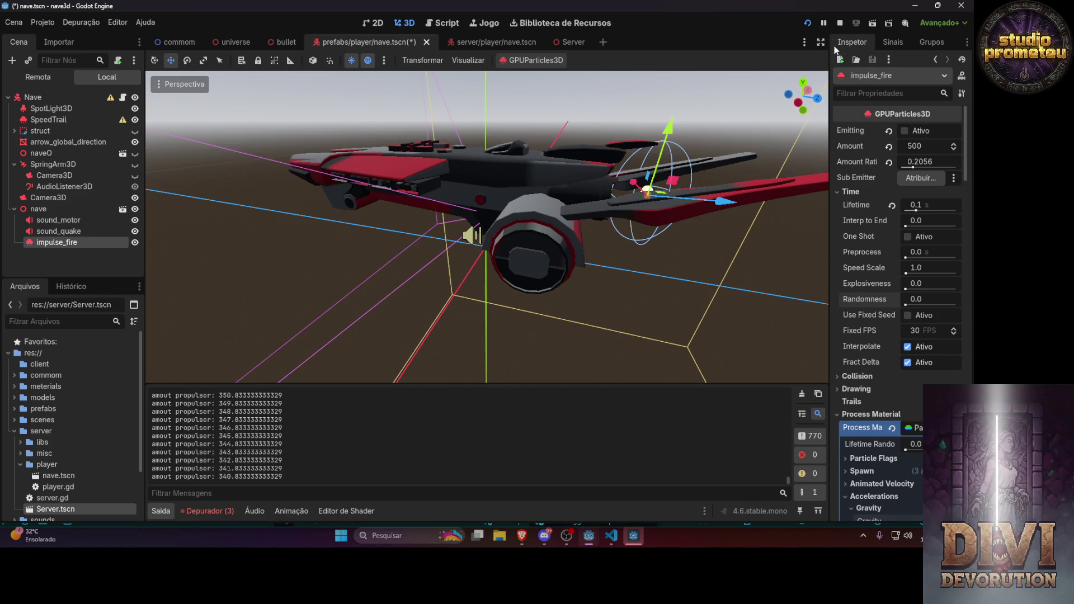
{"action": "left_click", "coordinate": [808, 22]}
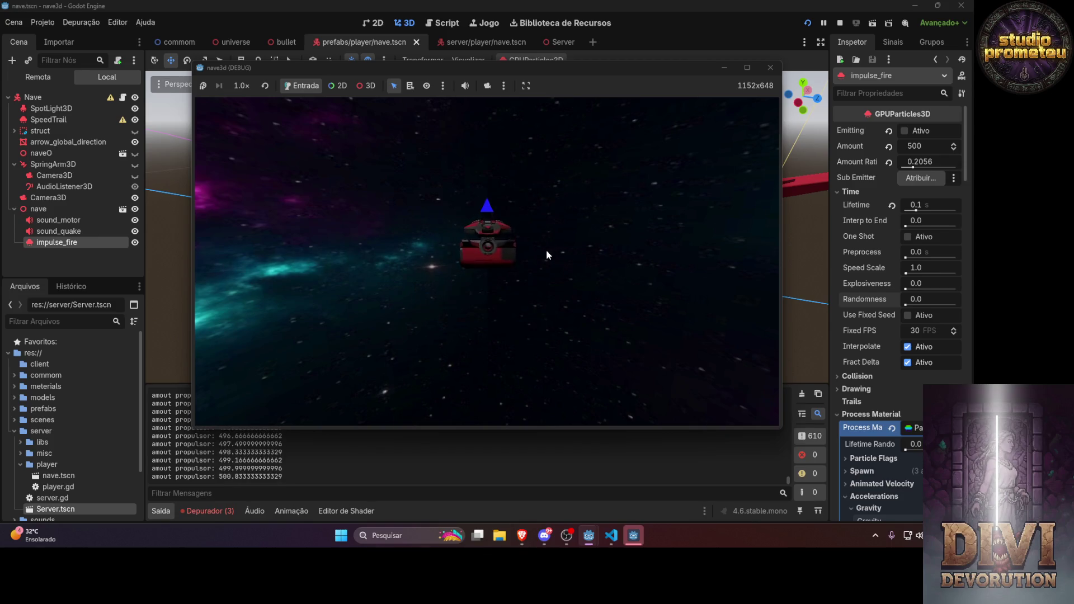
{"action": "key", "text": "Escape"}
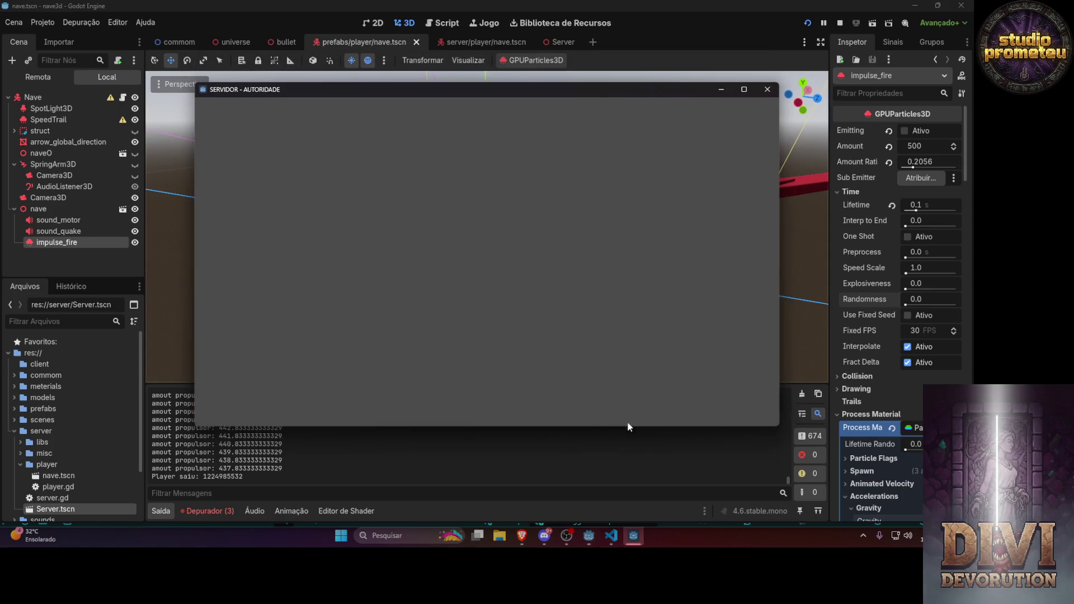
Scroll nave.gd down to the camera-shake code around line 90 in _physics_process
{"action": "left_click", "coordinate": [609, 536]}
{"action": "scroll", "coordinate": [311, 277], "scroll_direction": "down", "scroll_amount": 6}
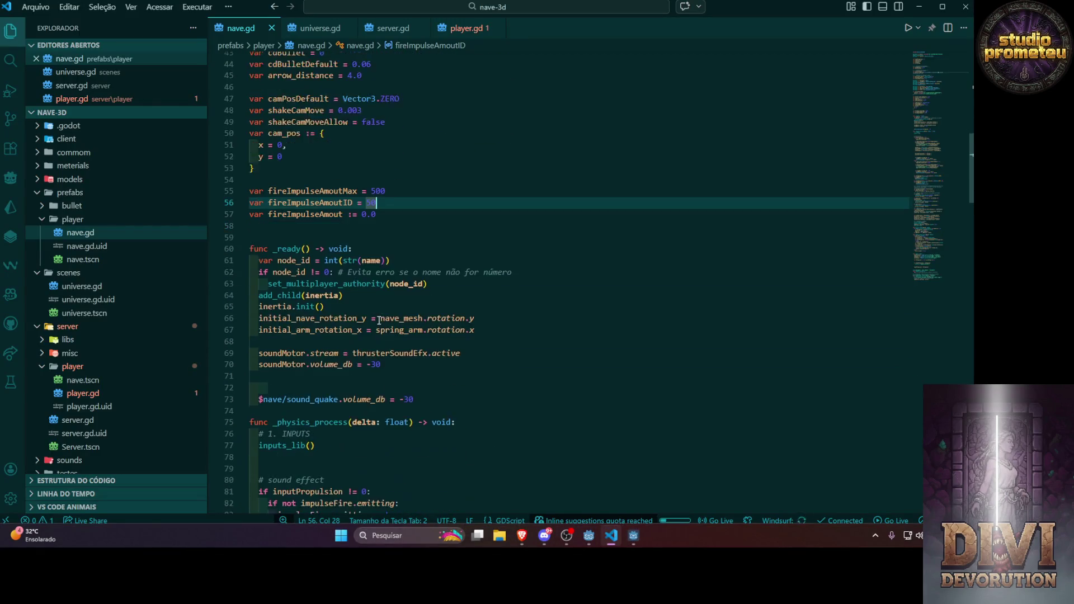
{"action": "scroll", "coordinate": [314, 307], "scroll_direction": "down", "scroll_amount": 4}
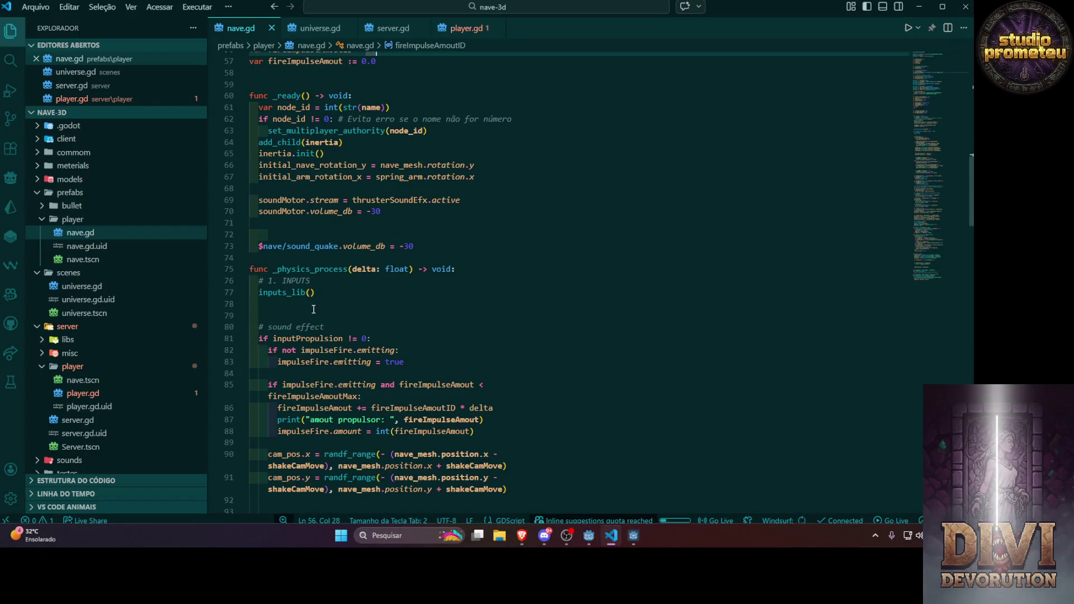
{"action": "scroll", "coordinate": [288, 273], "scroll_direction": "down", "scroll_amount": 6}
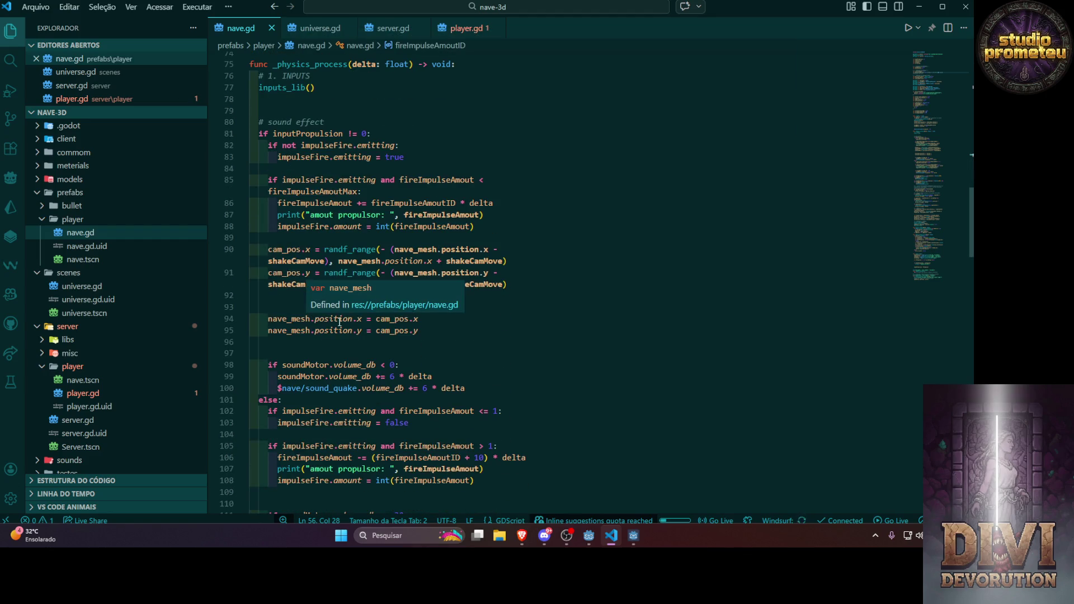
{"action": "left_click", "coordinate": [616, 261]}
{"action": "scroll", "coordinate": [504, 339], "scroll_direction": "up", "scroll_amount": 7}
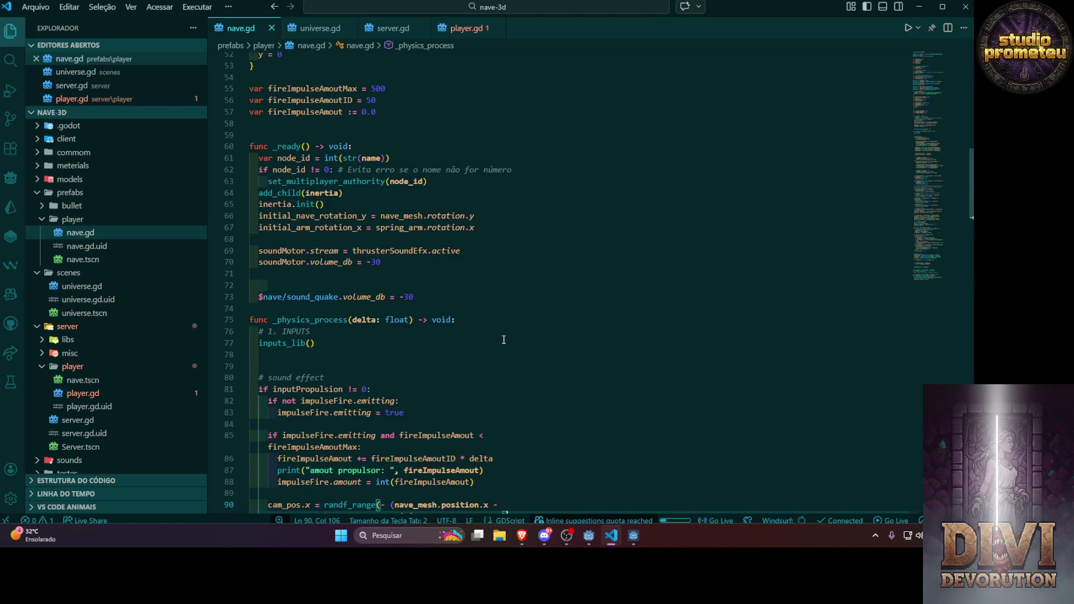
{"action": "scroll", "coordinate": [503, 339], "scroll_direction": "down", "scroll_amount": 10}
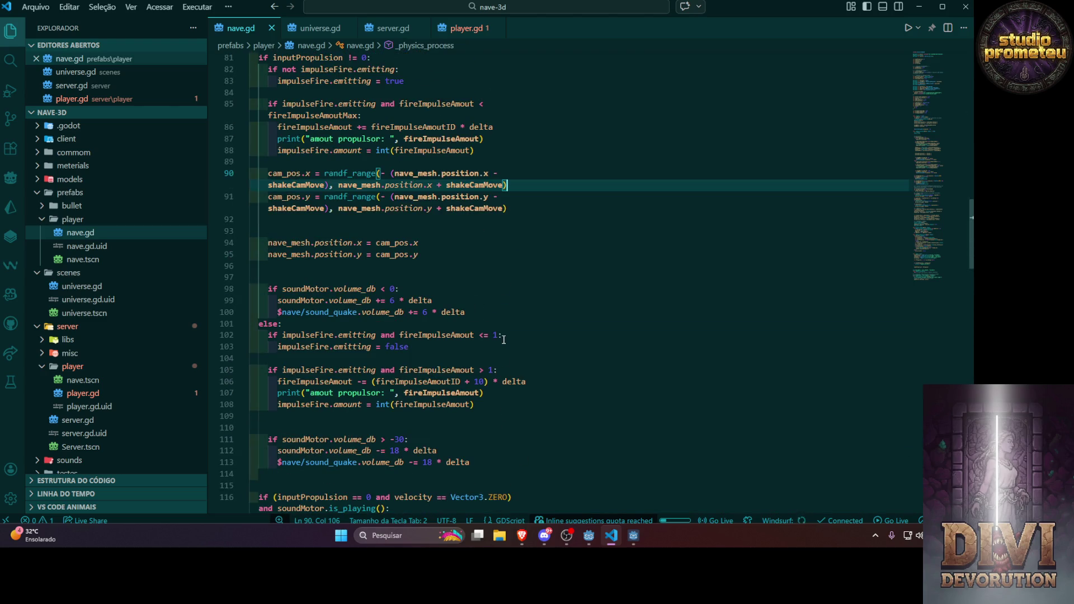
{"action": "scroll", "coordinate": [503, 340], "scroll_direction": "down", "scroll_amount": 4}
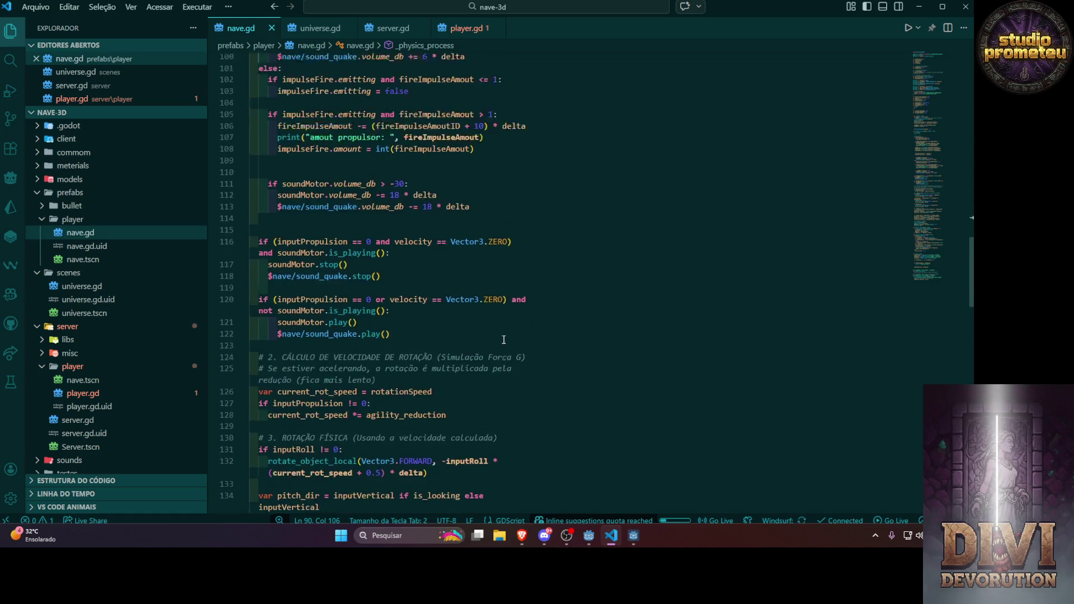
{"action": "scroll", "coordinate": [504, 340], "scroll_direction": "up", "scroll_amount": 5}
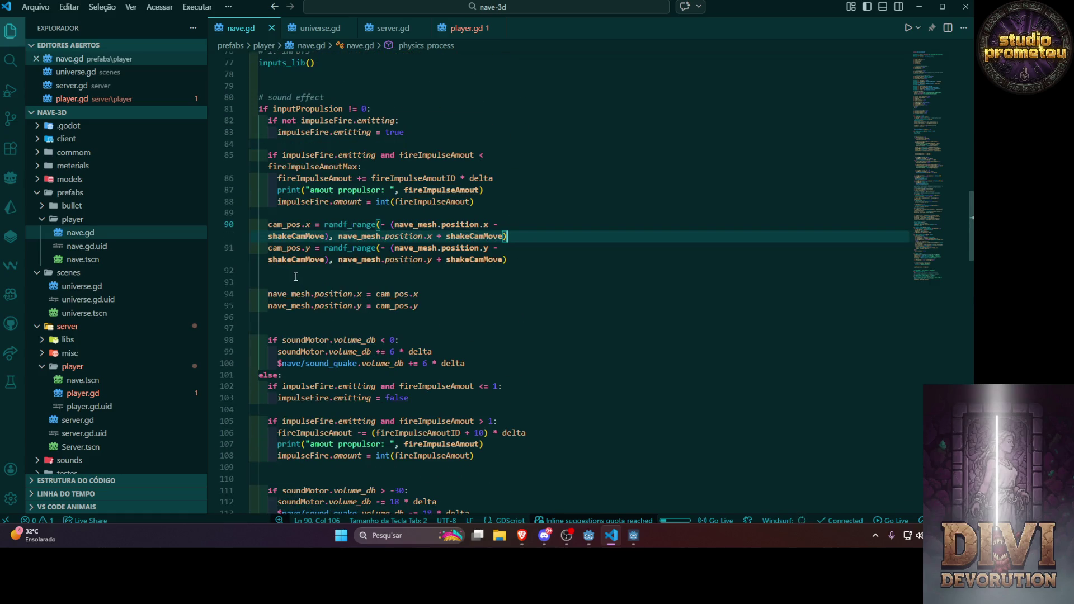
Comment out the cam_pos and nave_mesh.position lines 90–95, then relaunch the game in Godot
{"action": "mouse_move", "coordinate": [259, 271]}
{"action": "left_mouse_down"}
{"action": "mouse_move", "coordinate": [277, 225]}
{"action": "mouse_move", "coordinate": [267, 224]}
{"action": "left_mouse_up"}
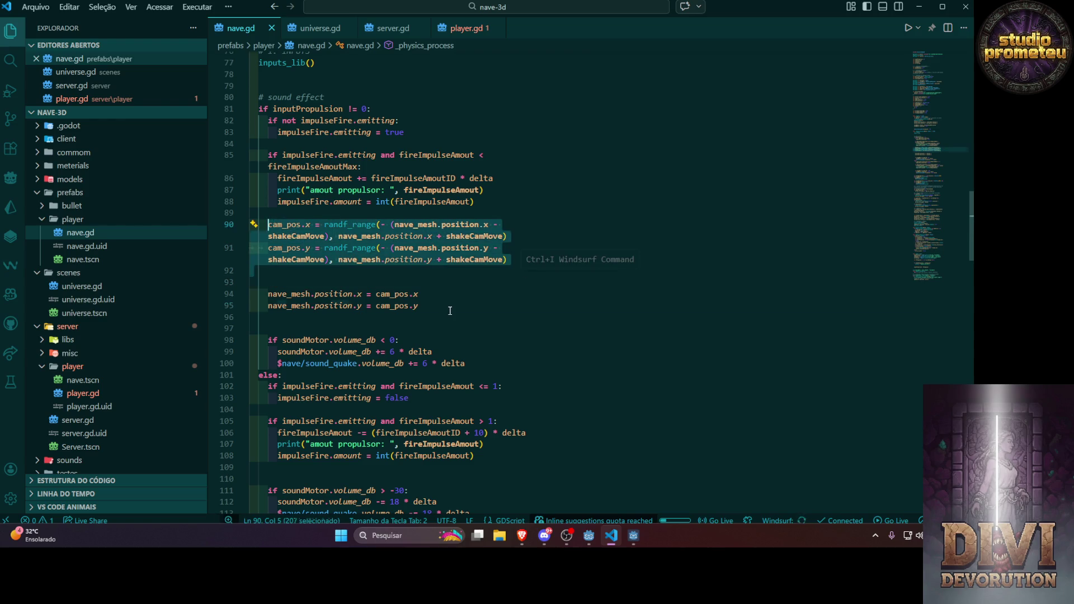
{"action": "mouse_move", "coordinate": [450, 311]}
{"action": "left_mouse_down"}
{"action": "mouse_move", "coordinate": [291, 266]}
{"action": "mouse_move", "coordinate": [265, 229]}
{"action": "left_mouse_up"}
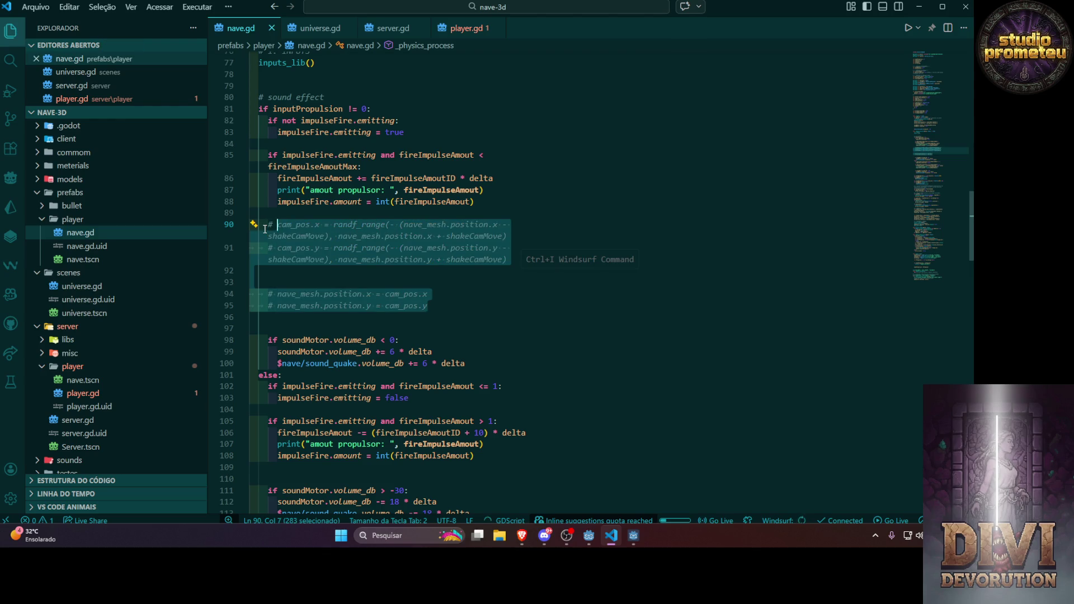
{"action": "key", "text": "F5"}
{"action": "key", "text": "alt+Tab"}
{"action": "left_click", "coordinate": [809, 22]}
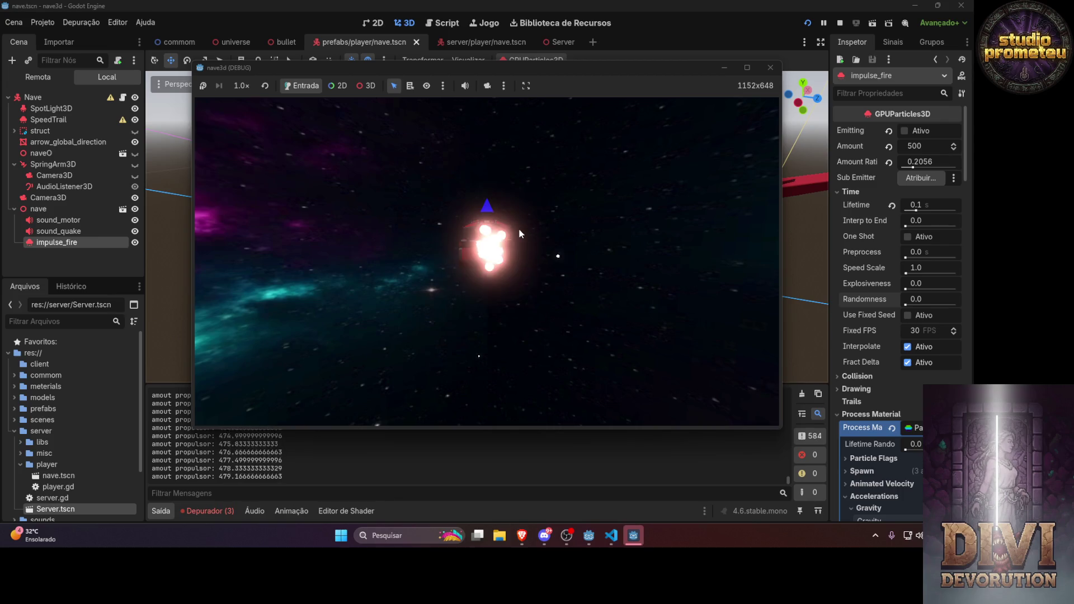
Fire the thruster twice as propulsor peaks at 500, then close the client and server windows
{"action": "key", "text": "space"}
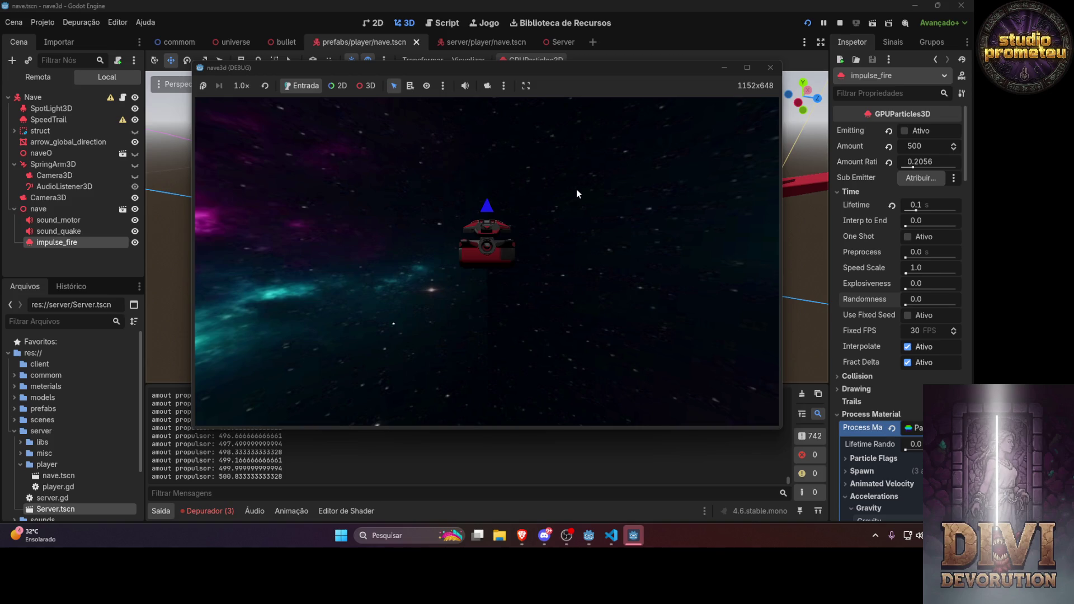
{"action": "key", "text": "space"}
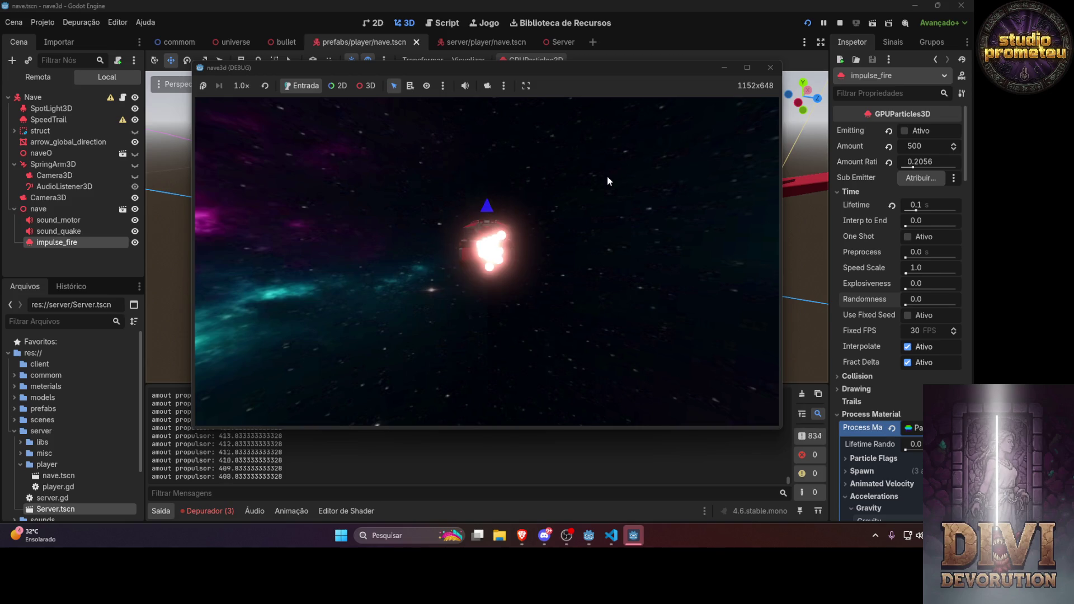
{"action": "left_click", "coordinate": [775, 67]}
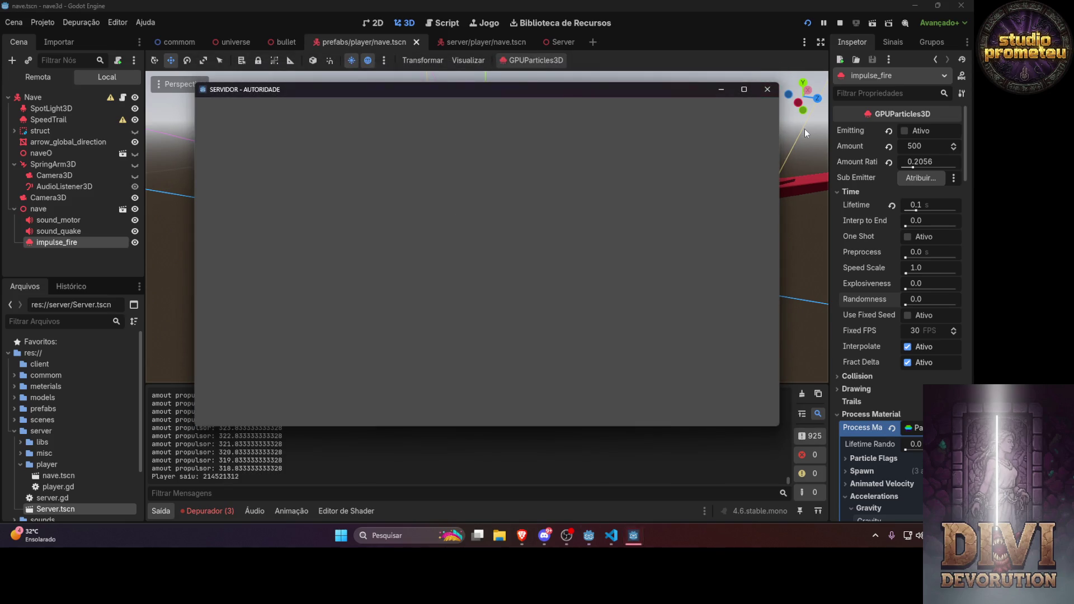
{"action": "left_click", "coordinate": [765, 91]}
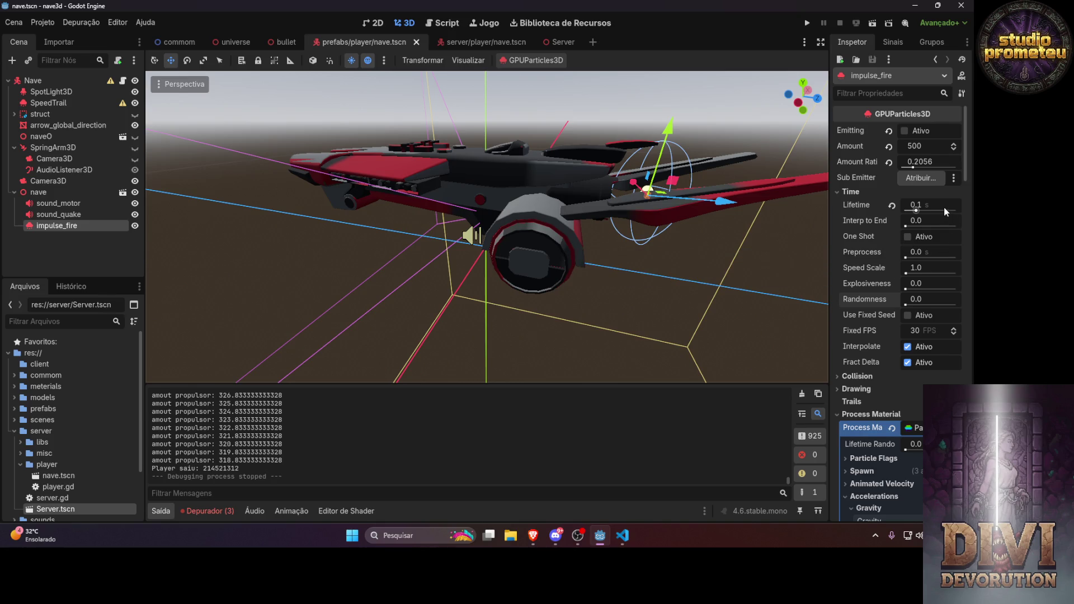
{"action": "left_click", "coordinate": [627, 542]}
{"action": "scroll", "coordinate": [437, 335], "scroll_direction": "up", "scroll_amount": 1}
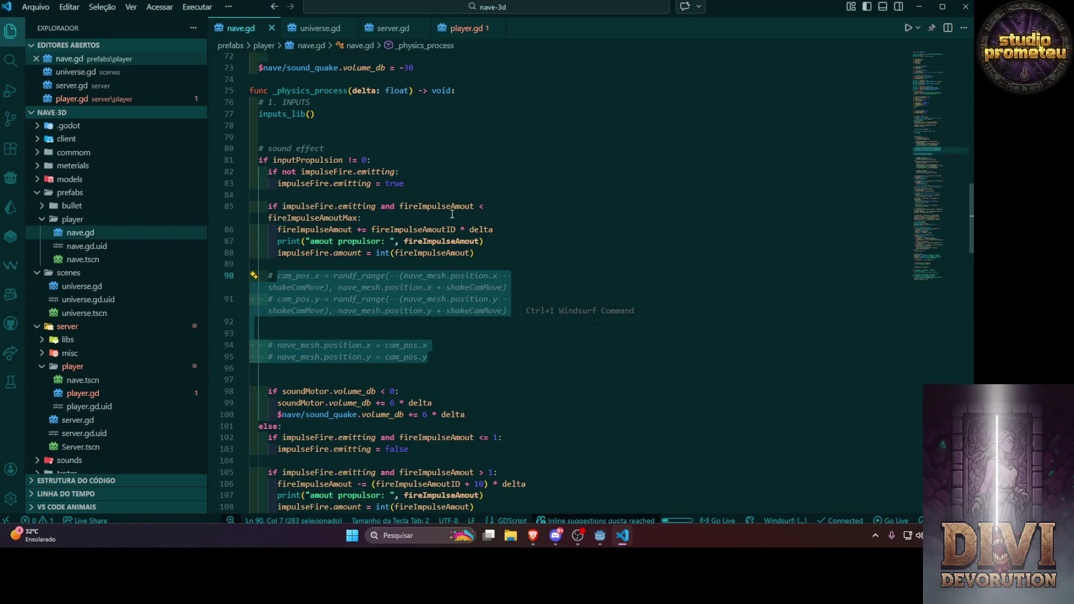
{"action": "mouse_move", "coordinate": [318, 234]}
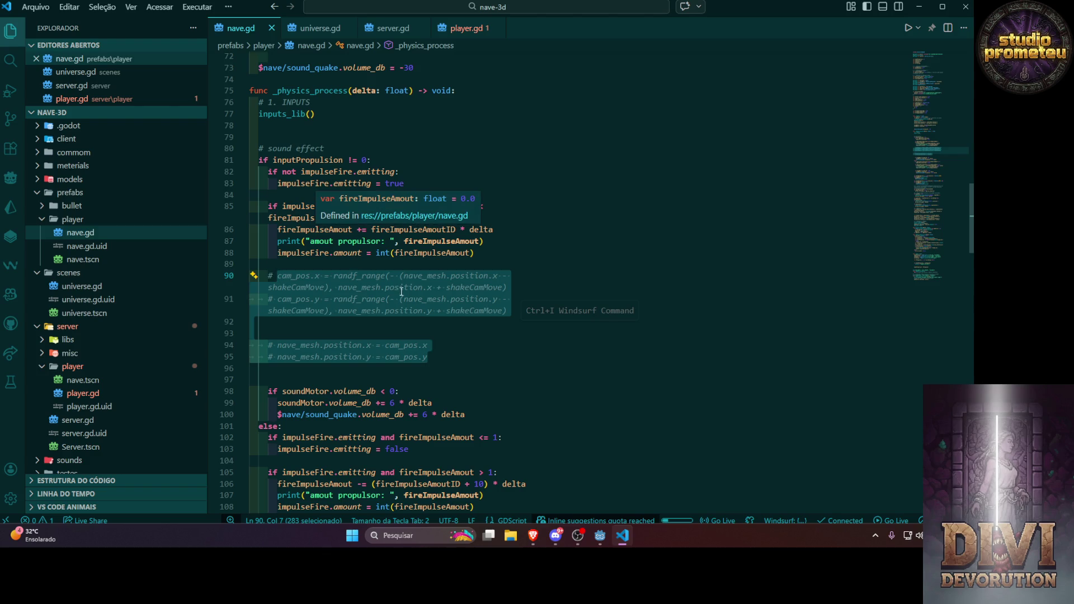
{"action": "mouse_move", "coordinate": [402, 292]}
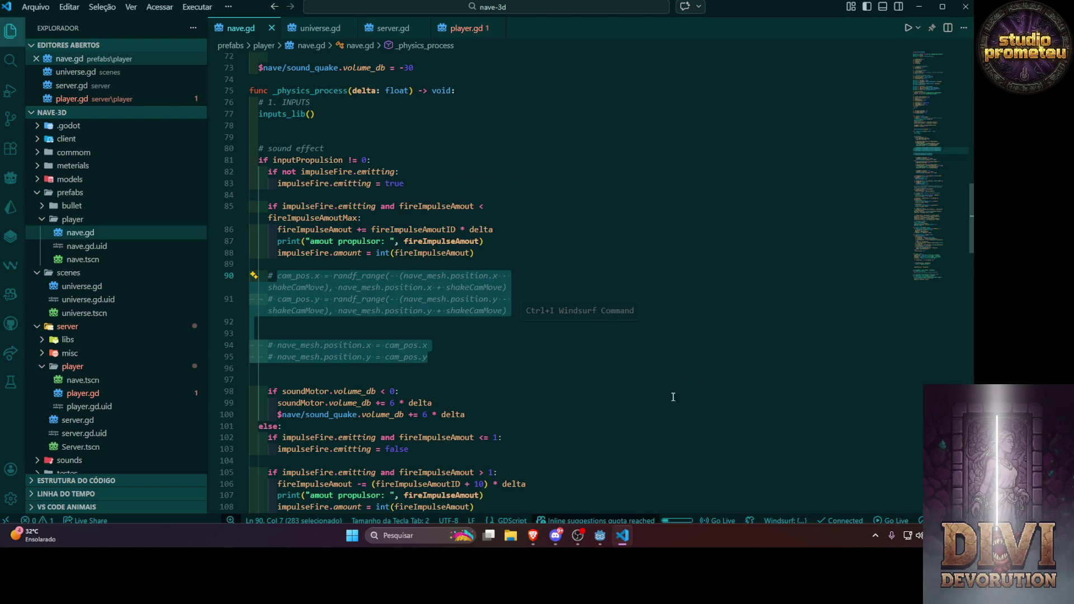
{"action": "left_click", "coordinate": [619, 546]}
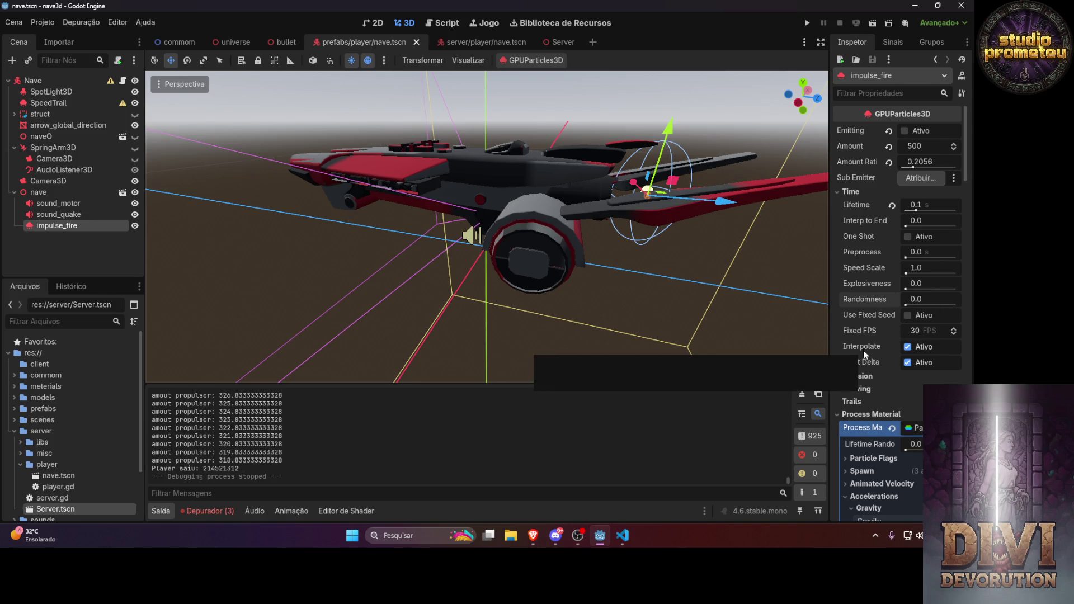
Set impulse_fire Lifetime from 0.1 to 0.2 s and run the game
{"action": "left_click", "coordinate": [927, 207]}
{"action": "type", "text": "0.2"}
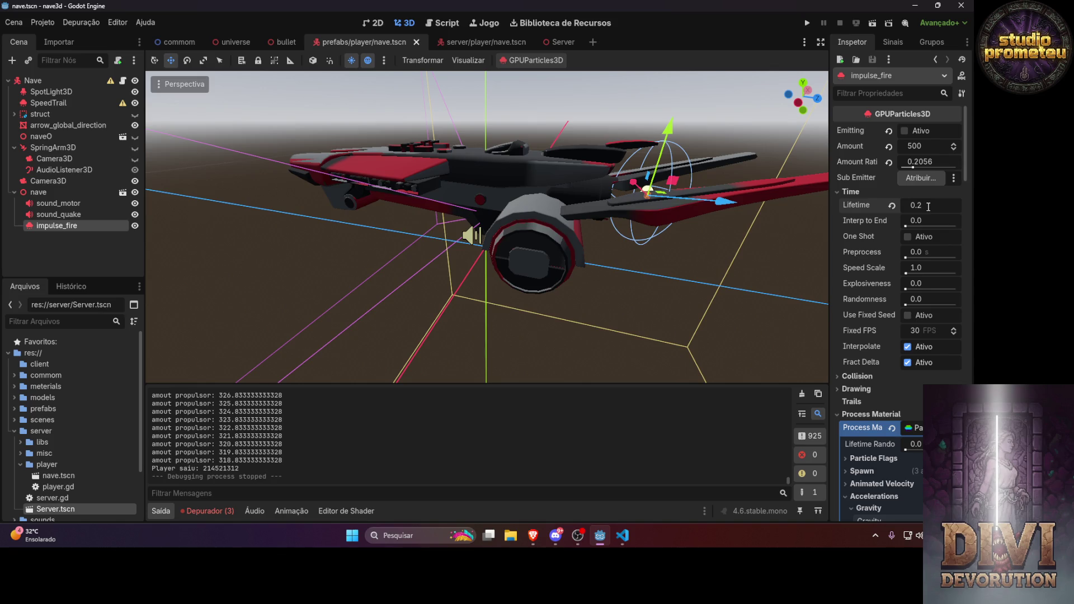
{"action": "key", "text": "Return"}
{"action": "left_click", "coordinate": [806, 24]}
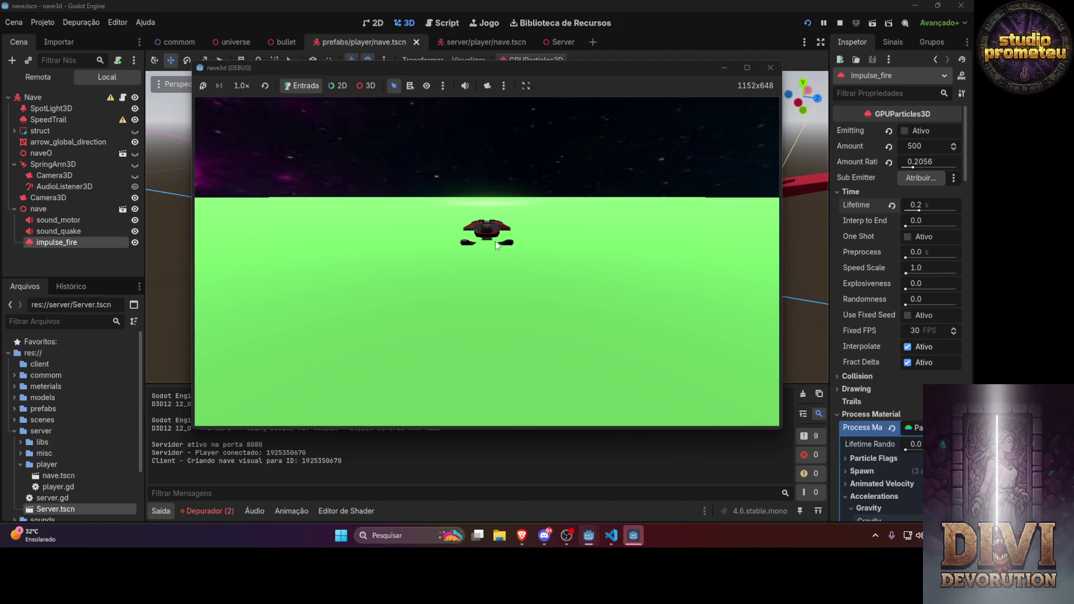
Fly the ship with thrust and turning to check the 0.2 s thruster fire, then quit
{"action": "key", "text": "w"}
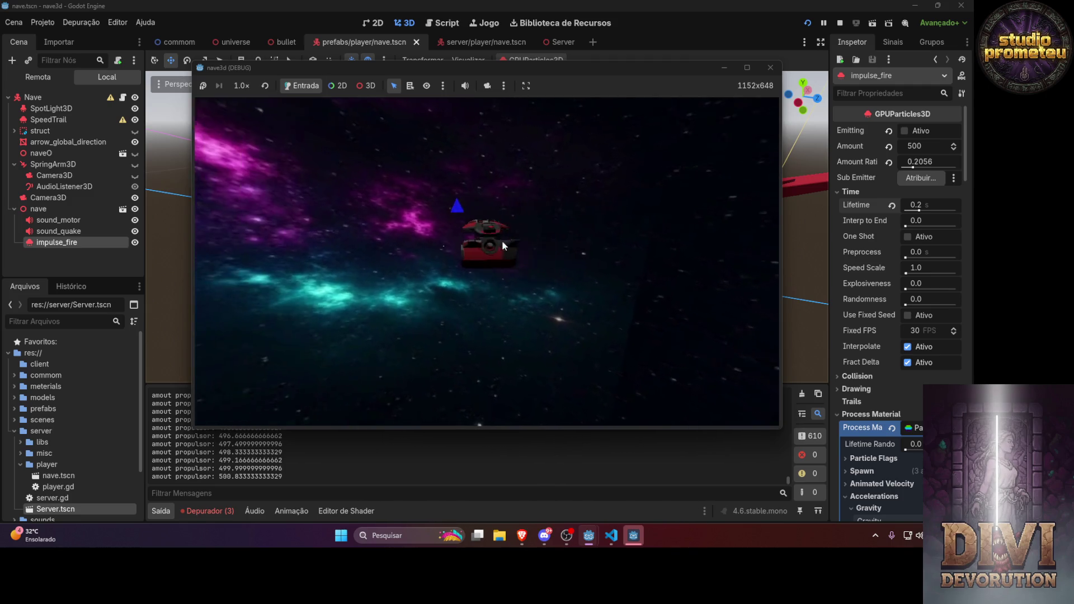
{"action": "key", "text": "space"}
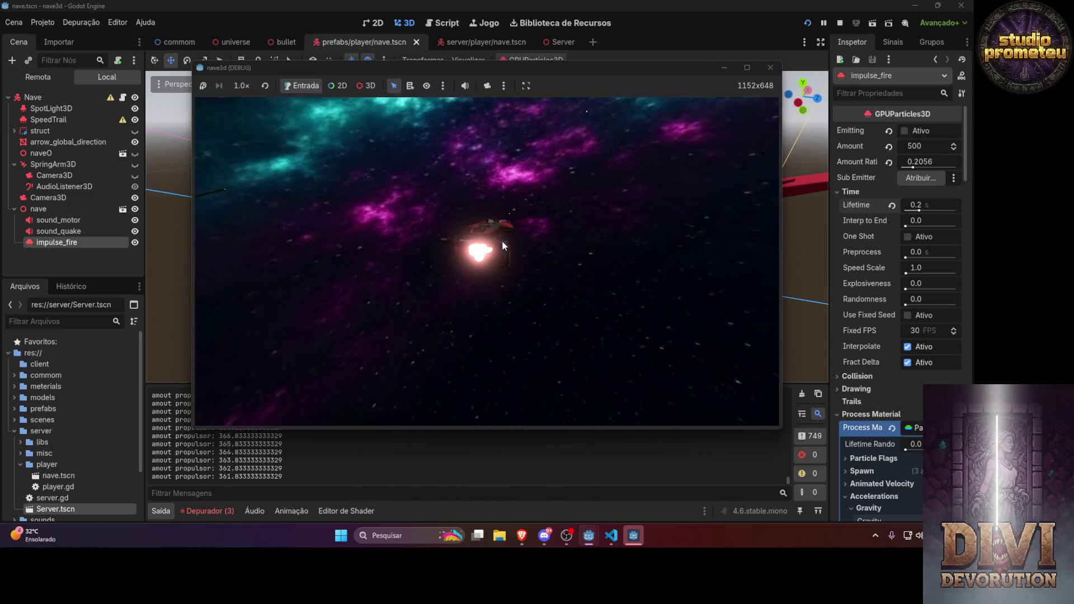
{"action": "key", "text": "alt+F4"}
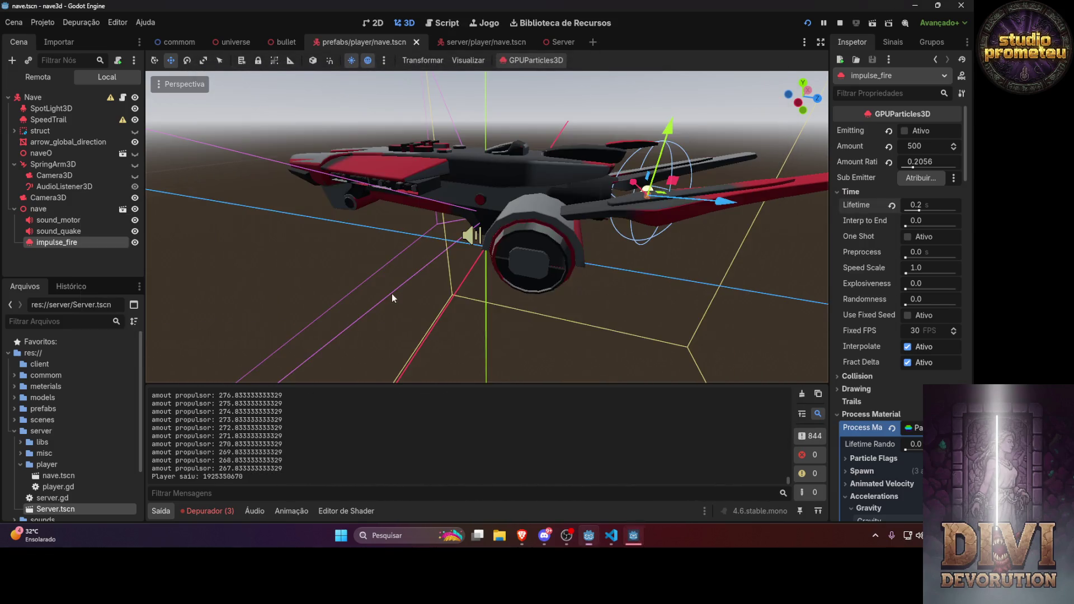
In nave.gd, try deleting the thrust-amount check on line 85, then undo it
{"action": "key", "text": "alt+Tab"}
{"action": "left_click", "coordinate": [441, 341]}
{"action": "scroll", "coordinate": [215, 277], "scroll_direction": "down", "scroll_amount": 4}
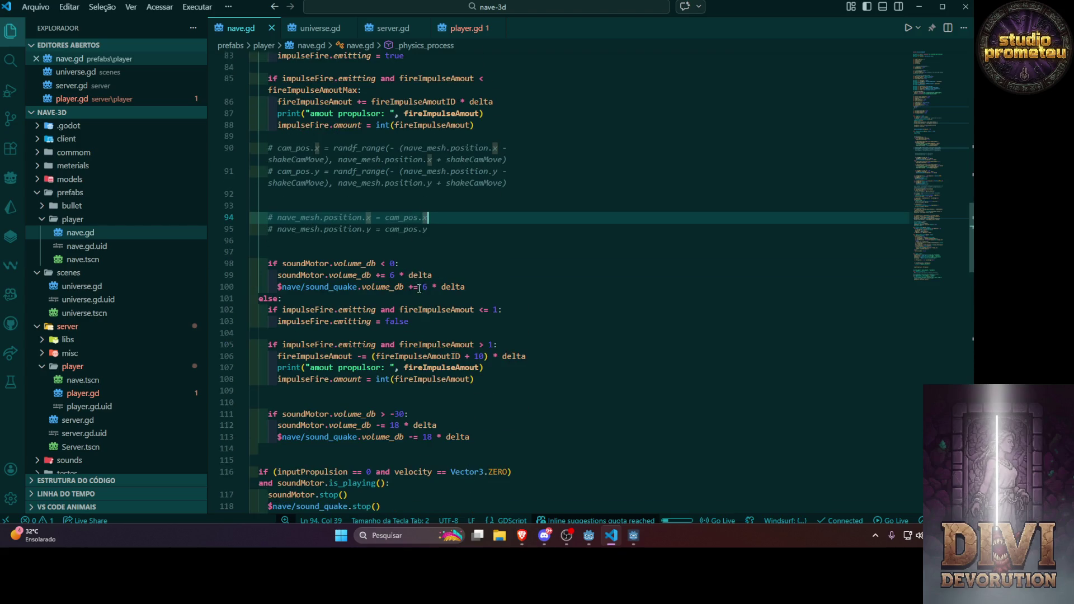
{"action": "scroll", "coordinate": [282, 324], "scroll_direction": "up", "scroll_amount": 2}
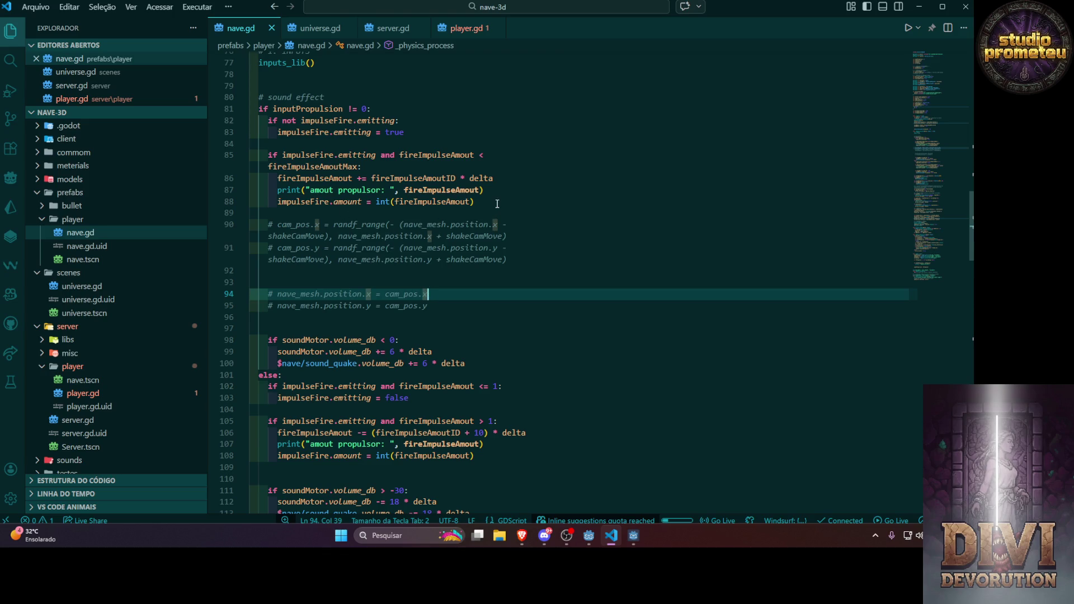
{"action": "left_click", "coordinate": [380, 155]}
{"action": "left_click", "coordinate": [359, 167], "text": "shift"}
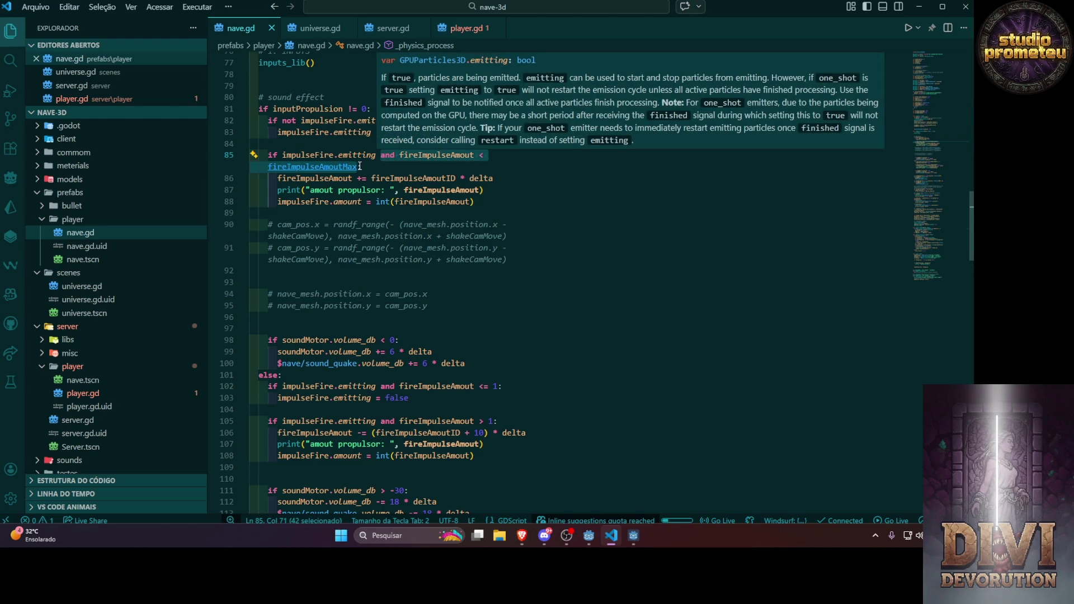
{"action": "key", "text": "BackSpace"}
{"action": "key", "text": "ctrl+z"}
Delete the thrust ramp-up block (lines 85–88) and wind-down block (102–105), then undo both
{"action": "mouse_move", "coordinate": [474, 202]}
{"action": "left_mouse_down"}
{"action": "mouse_move", "coordinate": [277, 178]}
{"action": "mouse_move", "coordinate": [251, 155]}
{"action": "left_mouse_up"}
{"action": "key", "text": "BackSpace"}
{"action": "scroll", "coordinate": [525, 293], "scroll_direction": "down", "scroll_amount": 5}
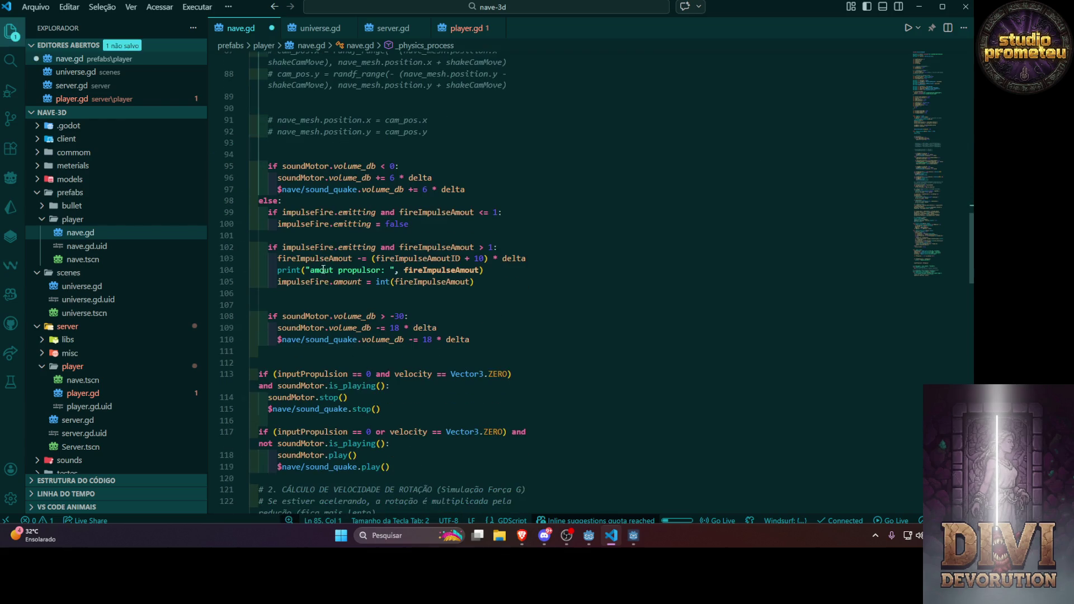
{"action": "left_click_drag", "start_coordinate": [486, 284], "coordinate": [250, 247]}
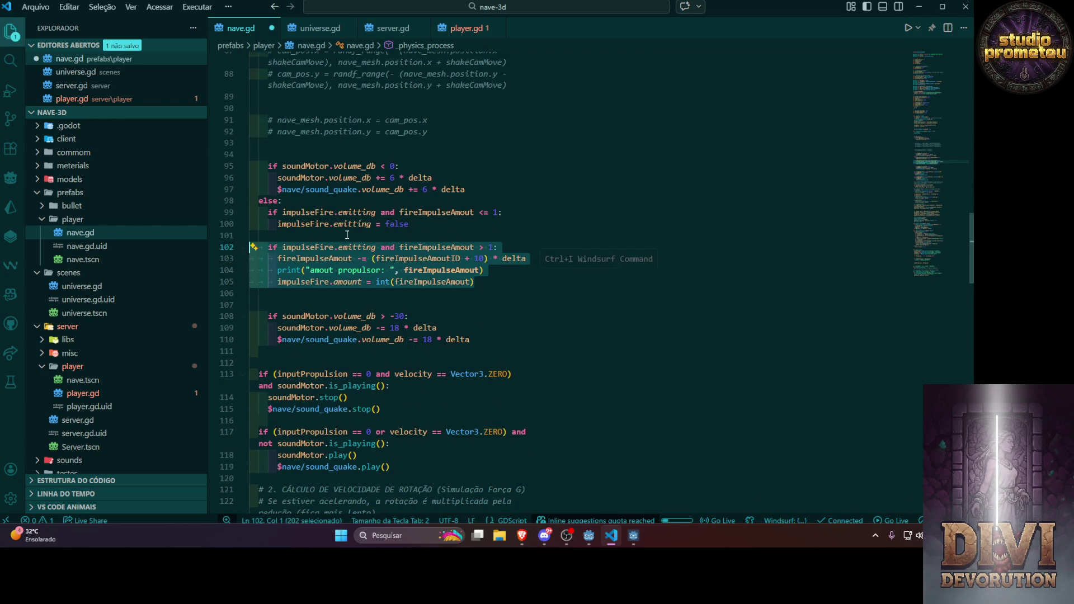
{"action": "key", "text": "BackSpace"}
{"action": "left_click_drag", "start_coordinate": [380, 212], "coordinate": [497, 212]}
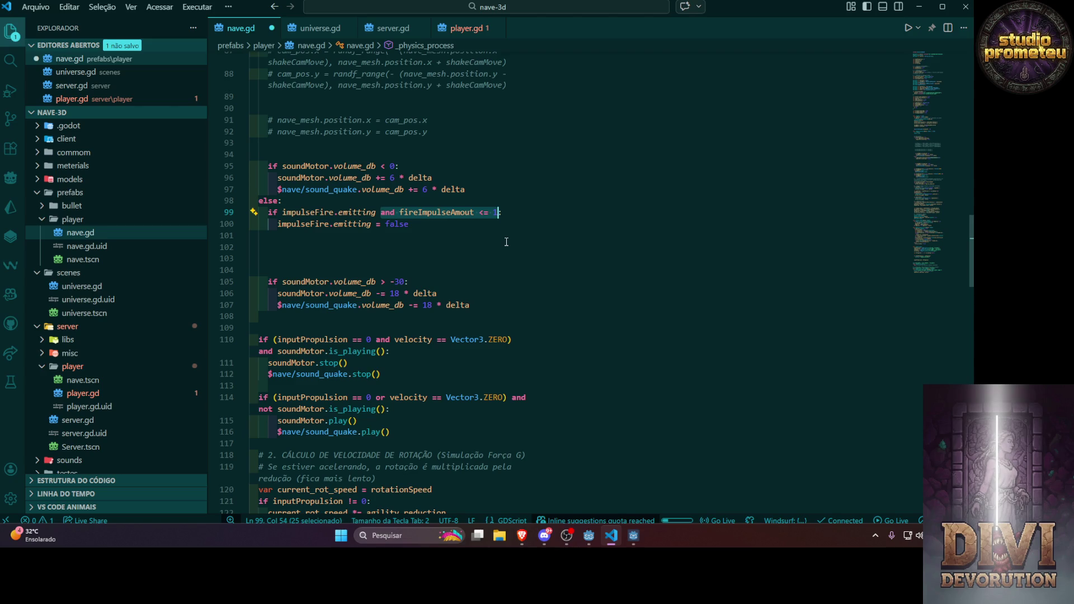
{"action": "key", "text": "ctrl+z"}
{"action": "key", "text": "ctrl+z"}
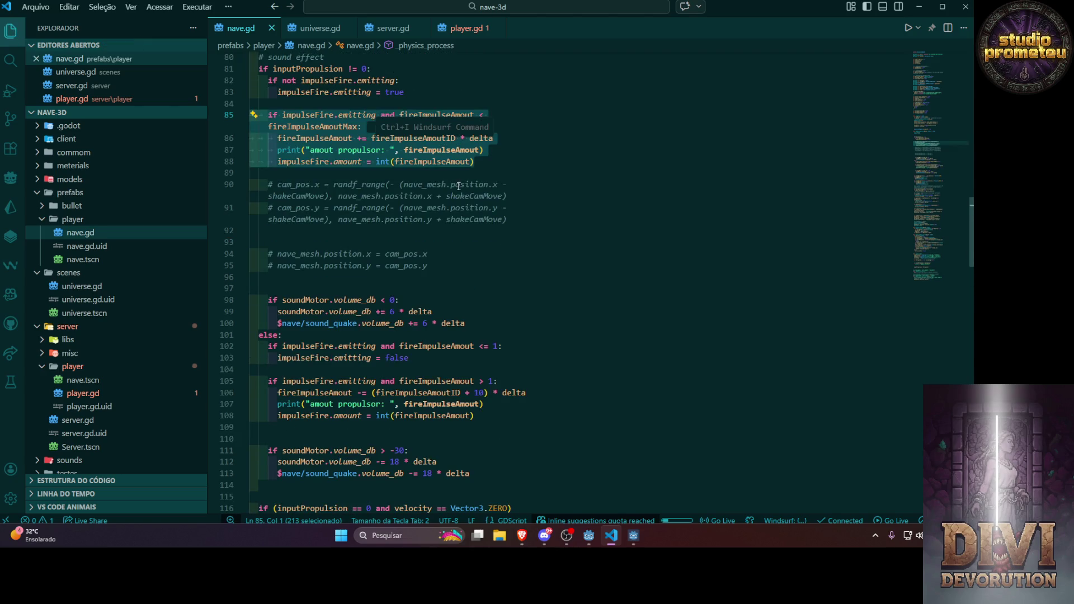
Inspect where position and fireImpulseAmoutID are used in _physics_process
{"action": "left_click", "coordinate": [454, 185]}
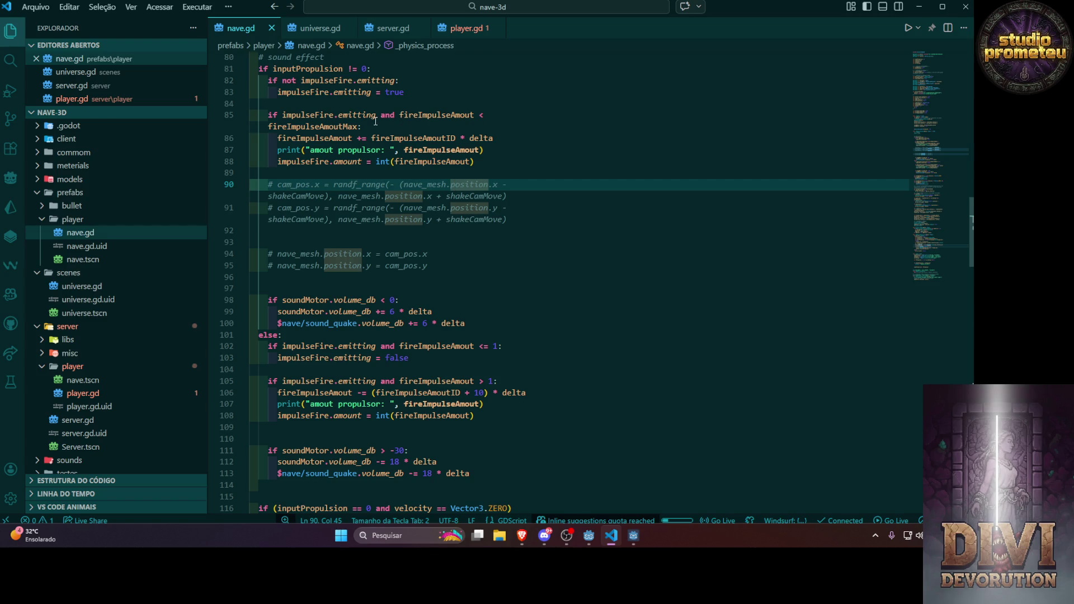
{"action": "mouse_move", "coordinate": [443, 115]}
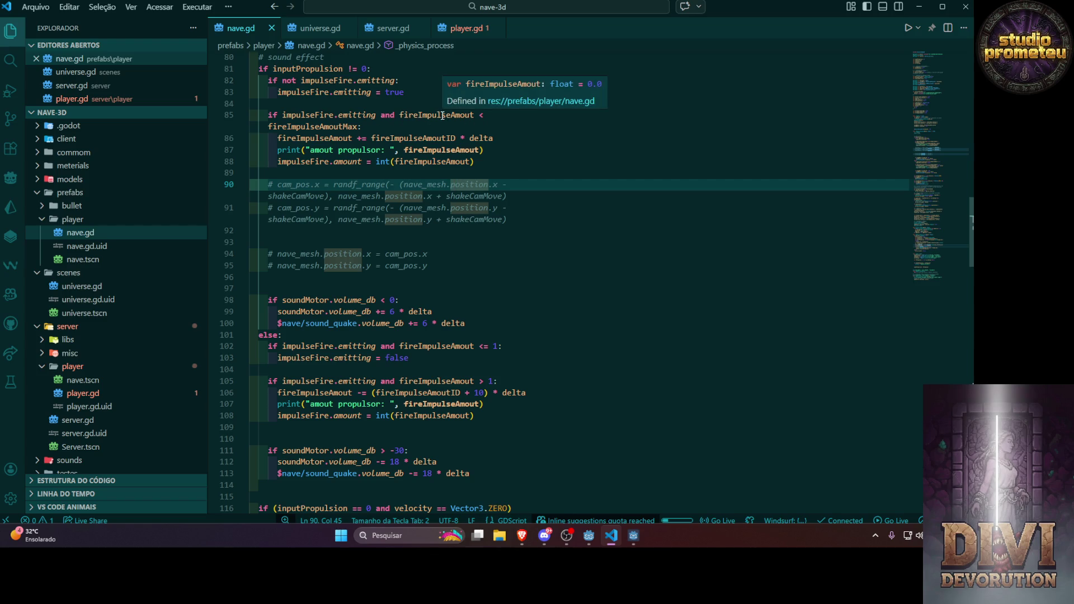
{"action": "left_click", "coordinate": [385, 134]}
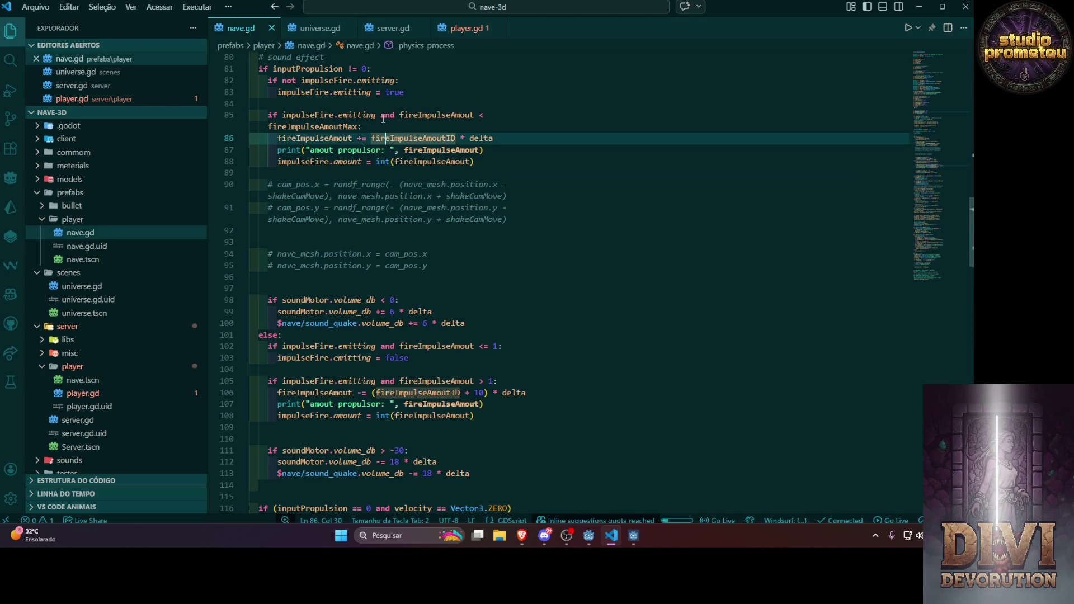
{"action": "scroll", "coordinate": [397, 275], "scroll_direction": "down", "scroll_amount": 3}
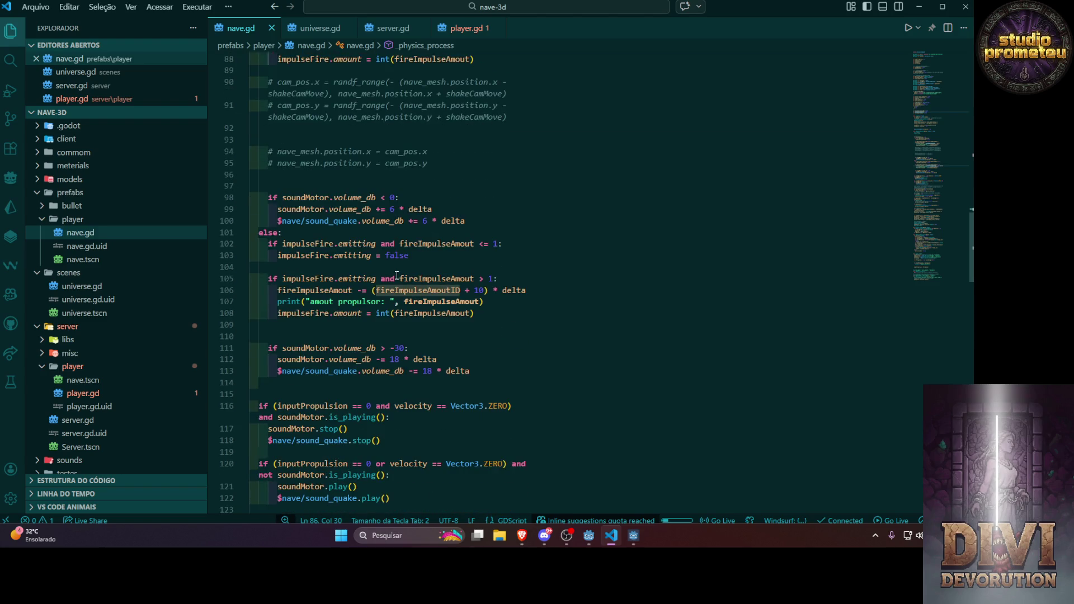
Tweak the wind-down rate on line 106, then undo back to the original 10 and save
{"action": "left_click", "coordinate": [484, 289]}
{"action": "type", "text": "0"}
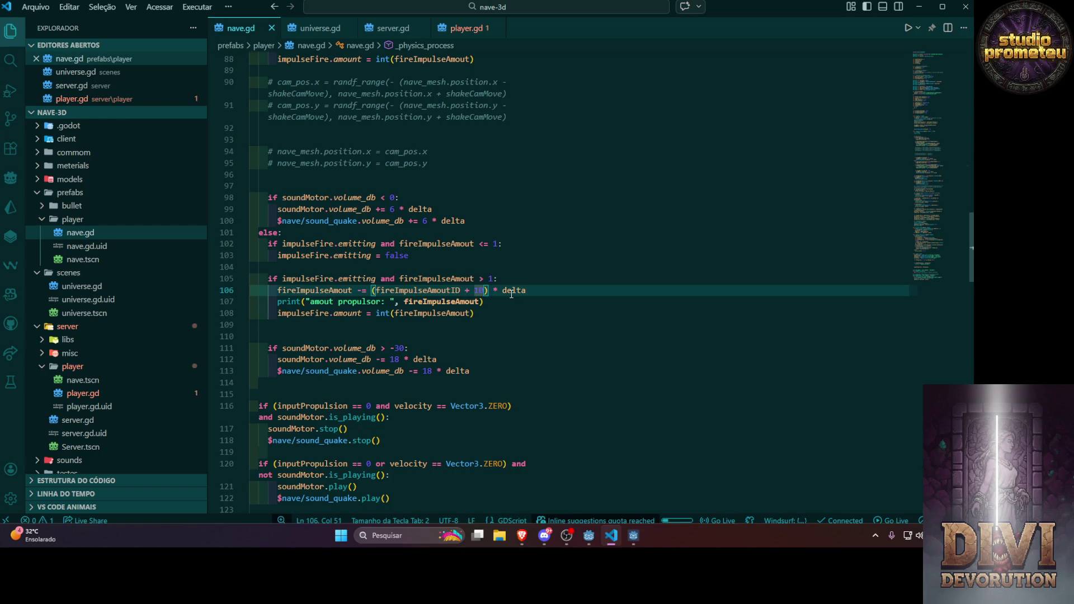
{"action": "left_click", "coordinate": [452, 211]}
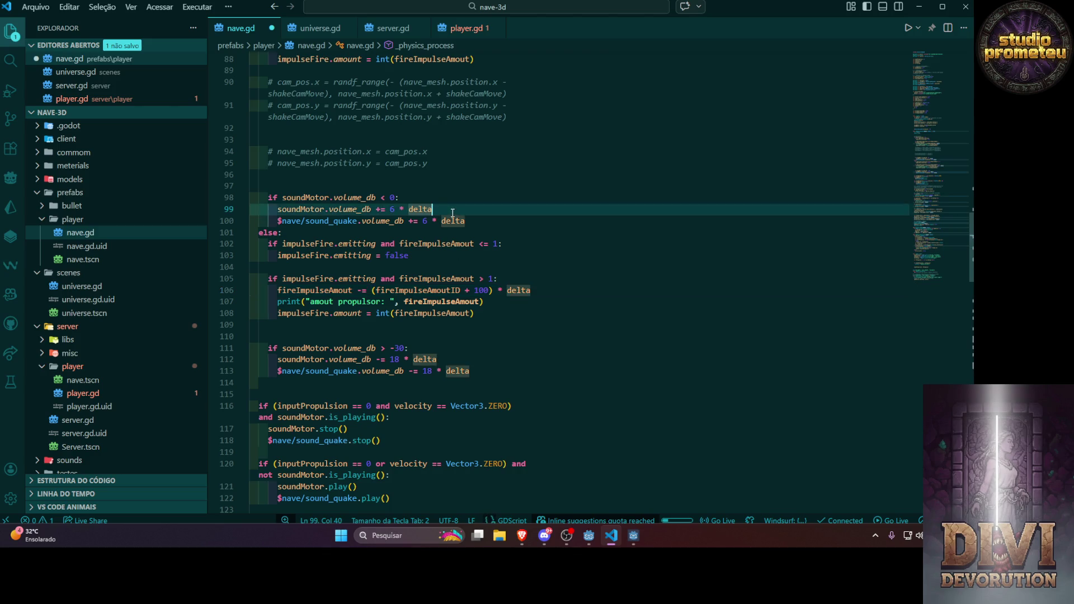
{"action": "scroll", "coordinate": [459, 235], "scroll_direction": "up", "scroll_amount": 3}
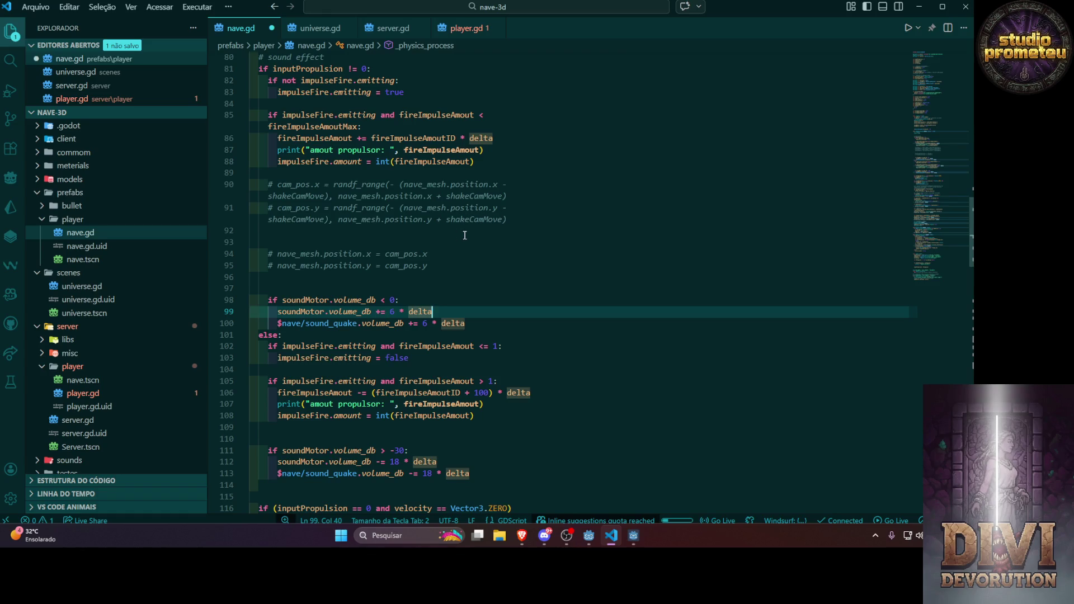
{"action": "key", "text": "ctrl+z"}
{"action": "key", "text": "ctrl+z"}
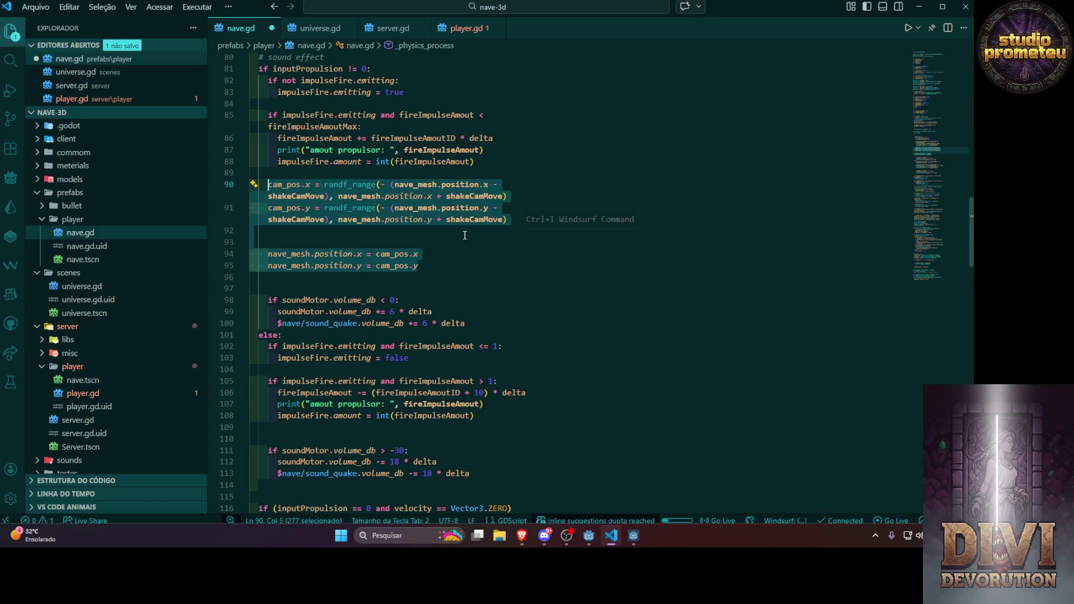
{"action": "key", "text": "ctrl+s"}
{"action": "scroll", "coordinate": [465, 235], "scroll_direction": "up", "scroll_amount": 10}
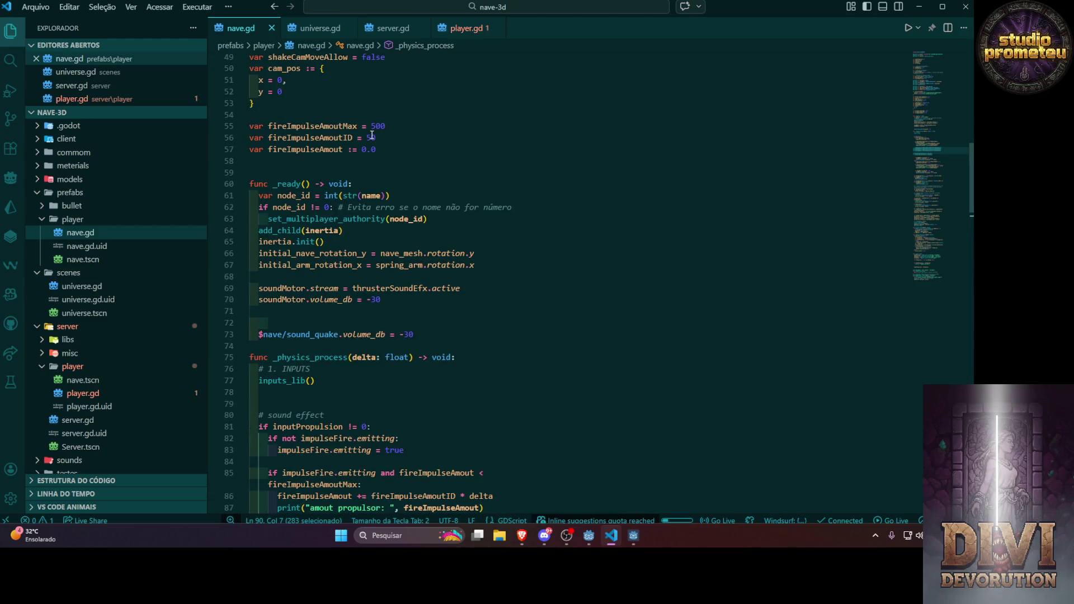
Change fireImpulseAmoutID on line 56 from 50 to 100 and relaunch the game
{"action": "double_click", "coordinate": [372, 137]}
{"action": "type", "text": "100"}
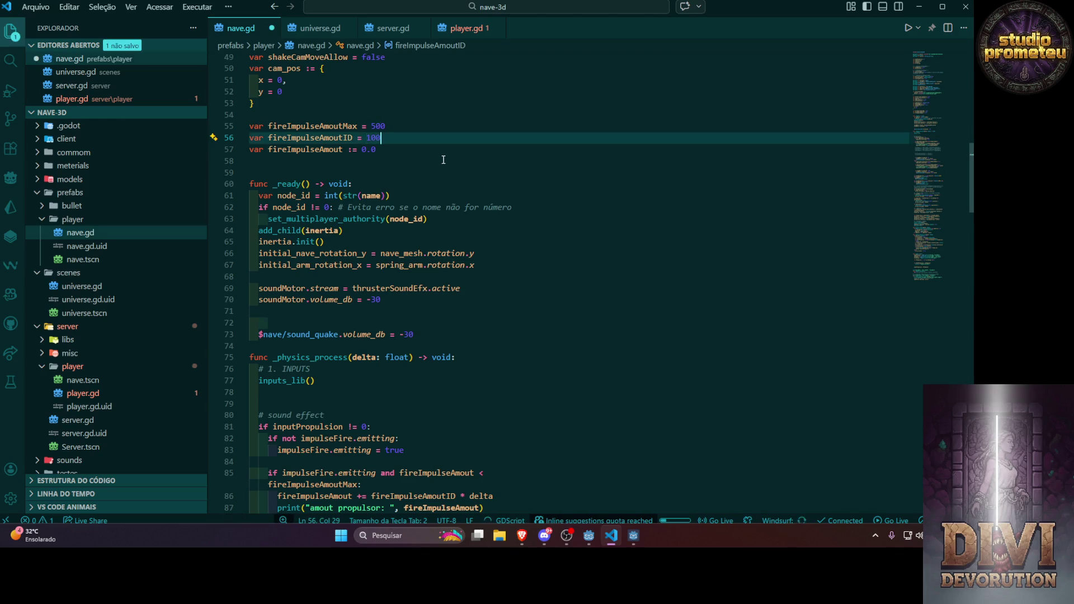
{"action": "key", "text": "alt+Tab"}
{"action": "left_click", "coordinate": [809, 25]}
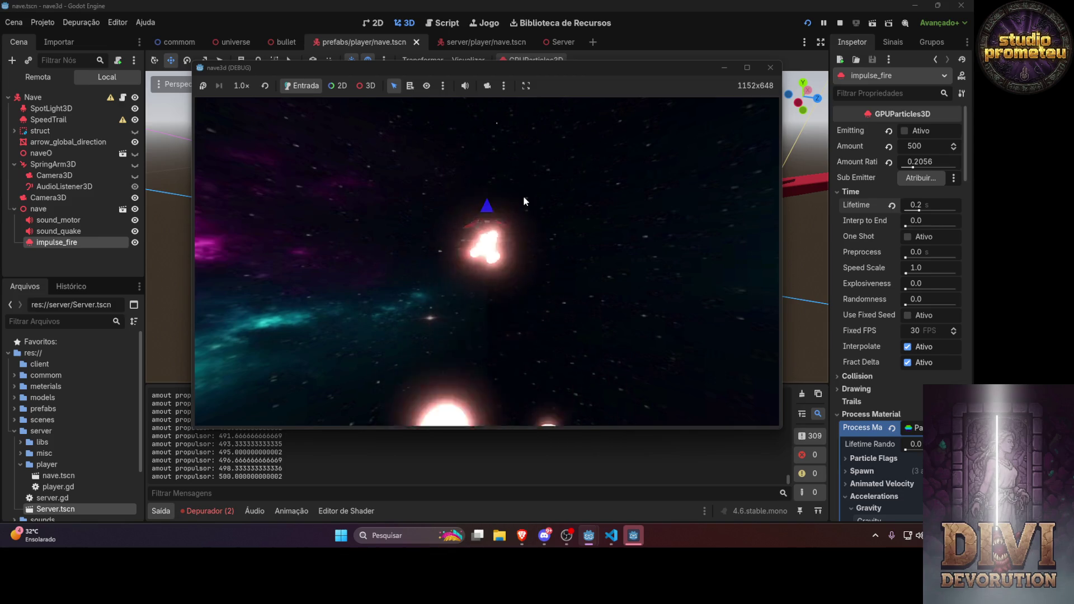
Close the game client window after flying with the new thruster glow ramp
{"action": "left_click", "coordinate": [771, 67]}
{"action": "scroll", "coordinate": [844, 185], "scroll_direction": "down", "scroll_amount": 10}
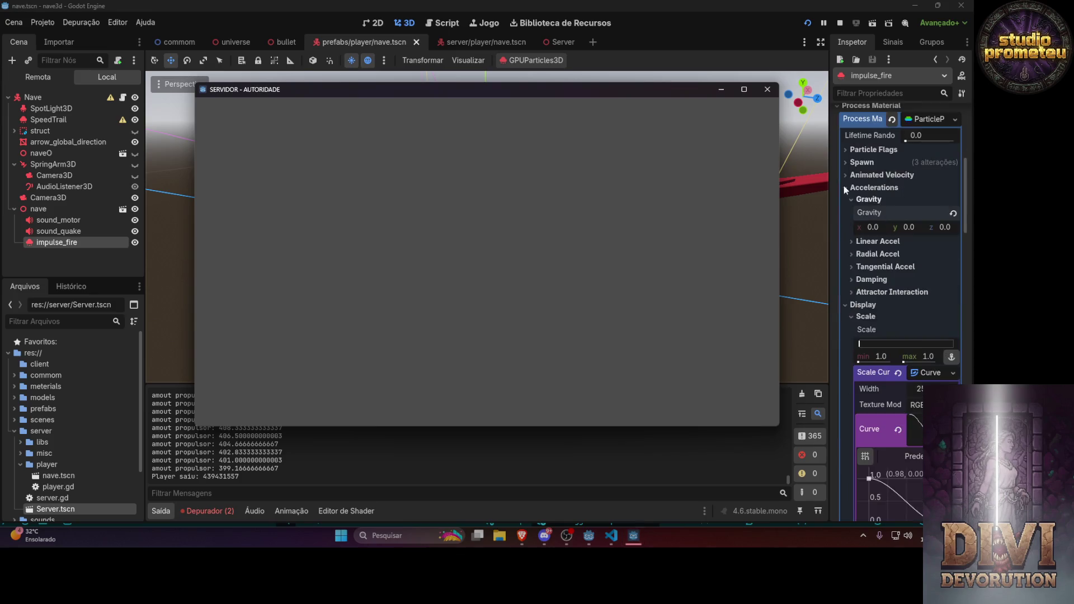
Browse the GPUParticles3D Inspector, briefly expanding and collapsing the particle flags section
{"action": "scroll", "coordinate": [873, 213], "scroll_direction": "down", "scroll_amount": 3}
{"action": "scroll", "coordinate": [890, 265], "scroll_direction": "up", "scroll_amount": 5}
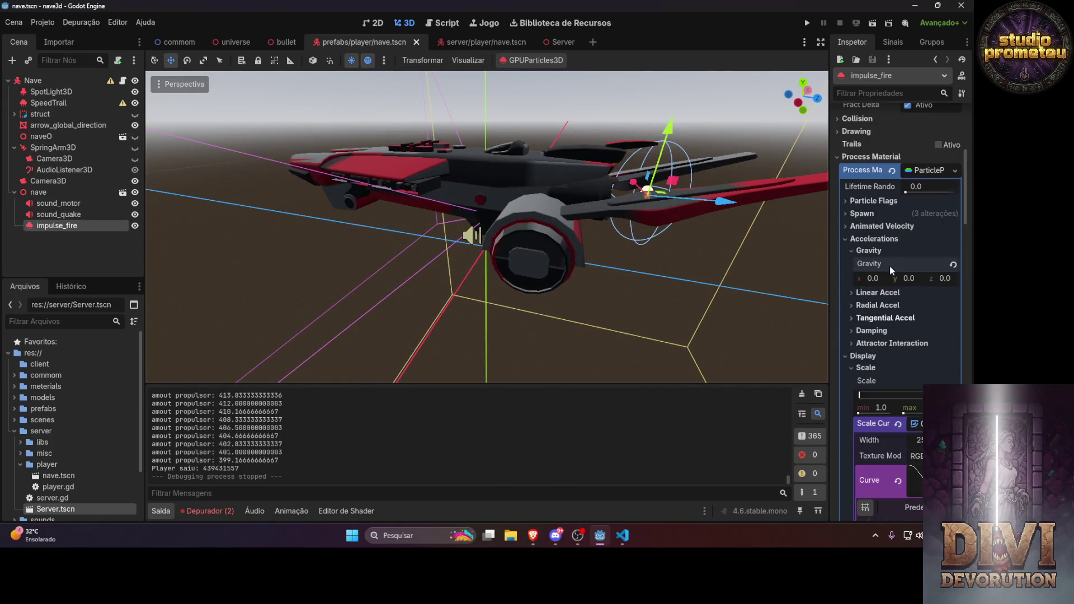
{"action": "scroll", "coordinate": [901, 328], "scroll_direction": "up", "scroll_amount": 1}
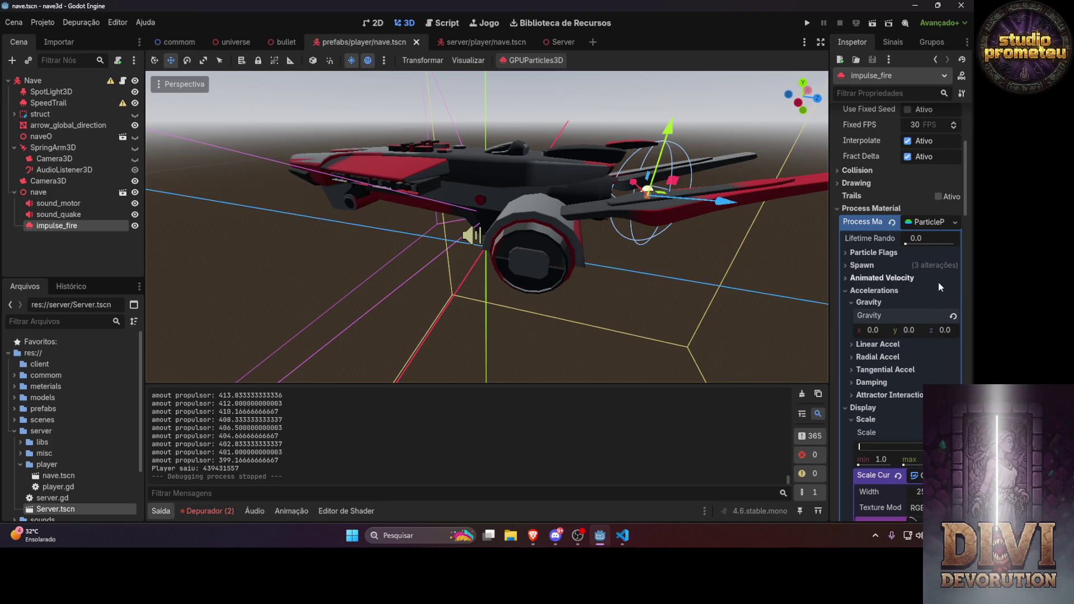
{"action": "scroll", "coordinate": [939, 281], "scroll_direction": "up", "scroll_amount": 5}
{"action": "scroll", "coordinate": [924, 338], "scroll_direction": "down", "scroll_amount": 5}
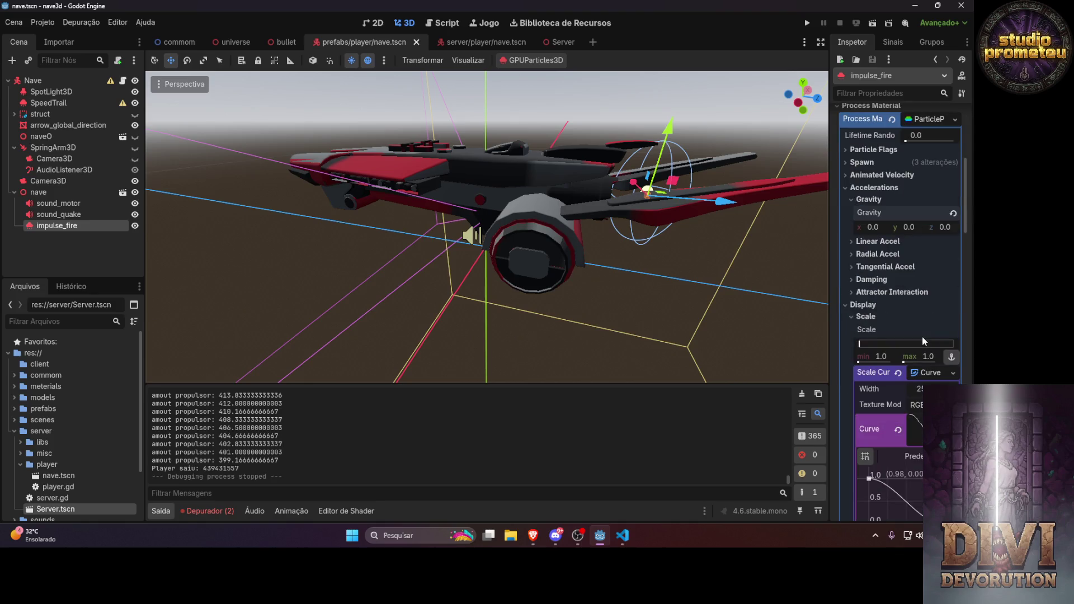
{"action": "scroll", "coordinate": [915, 250], "scroll_direction": "up", "scroll_amount": 1}
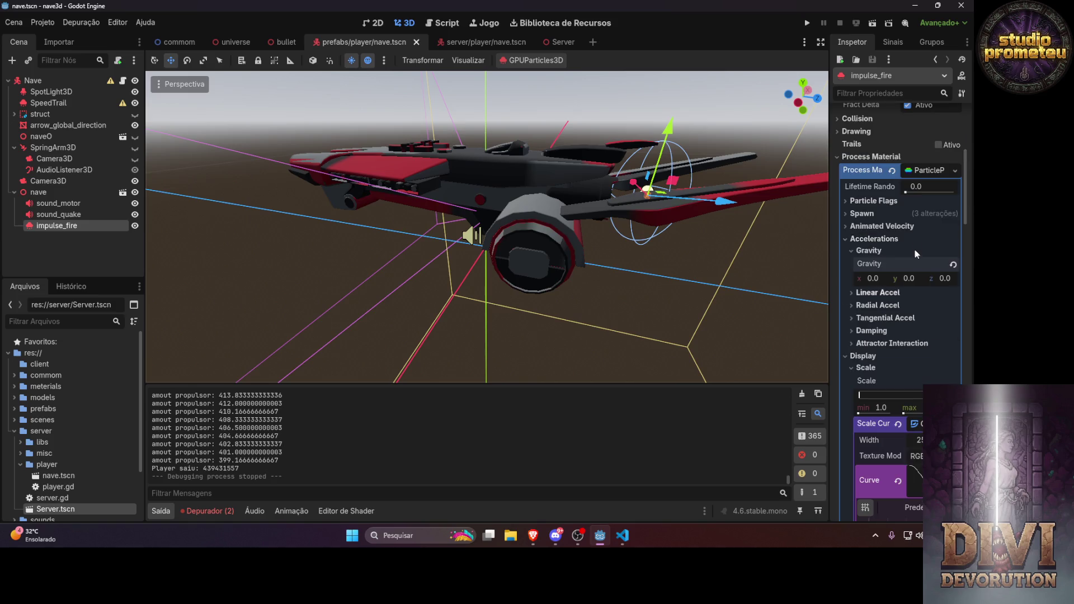
{"action": "left_click", "coordinate": [847, 202]}
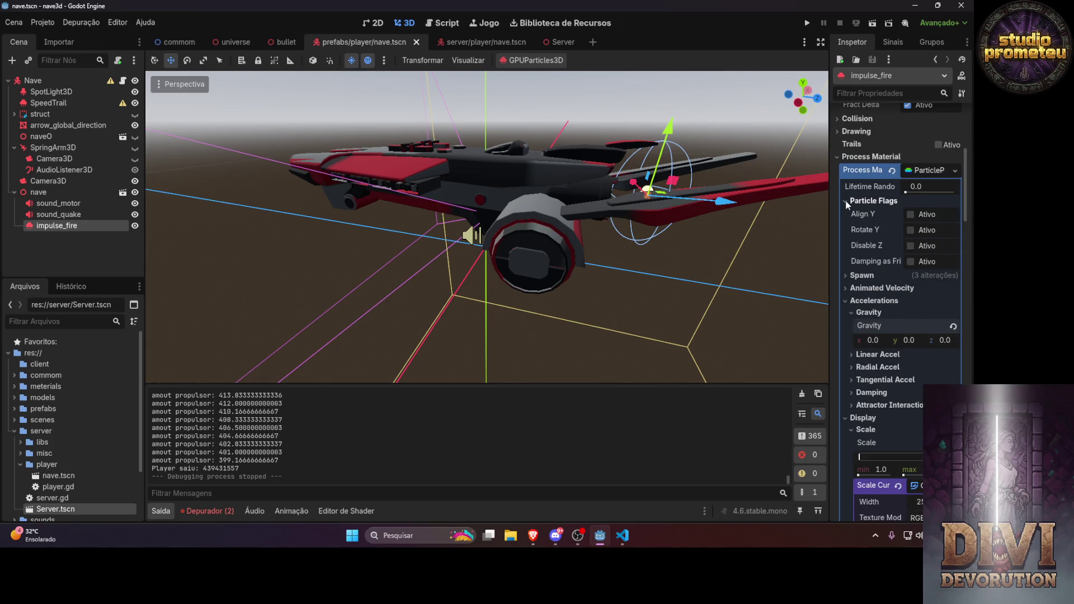
{"action": "left_click", "coordinate": [847, 201]}
Enable Local Coords under Drawing for impulse_fire and launch the game to test it
{"action": "scroll", "coordinate": [912, 150], "scroll_direction": "up", "scroll_amount": 5}
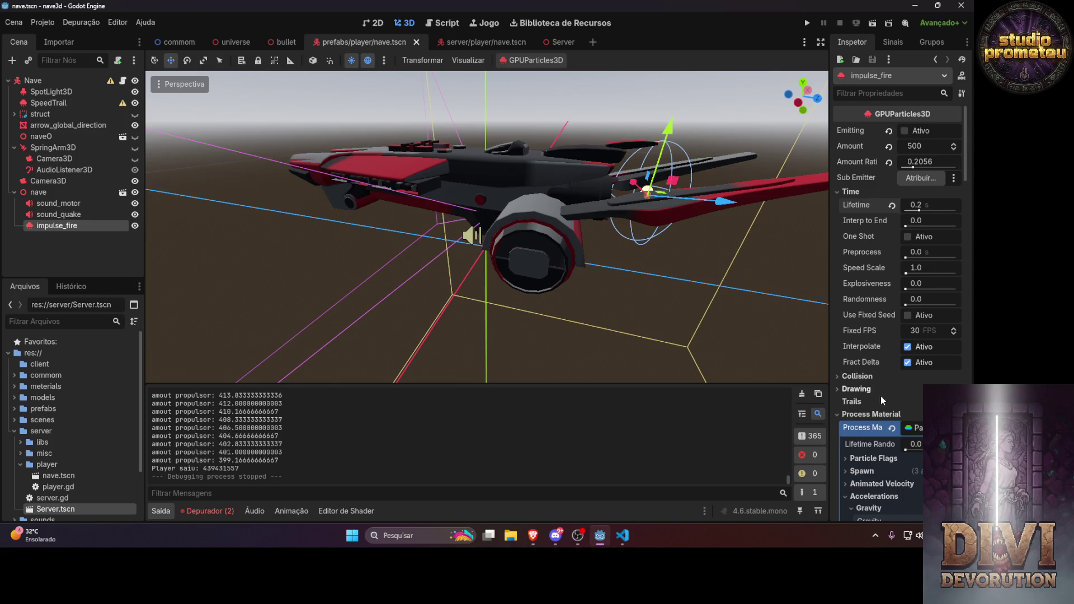
{"action": "scroll", "coordinate": [861, 395], "scroll_direction": "down", "scroll_amount": 2}
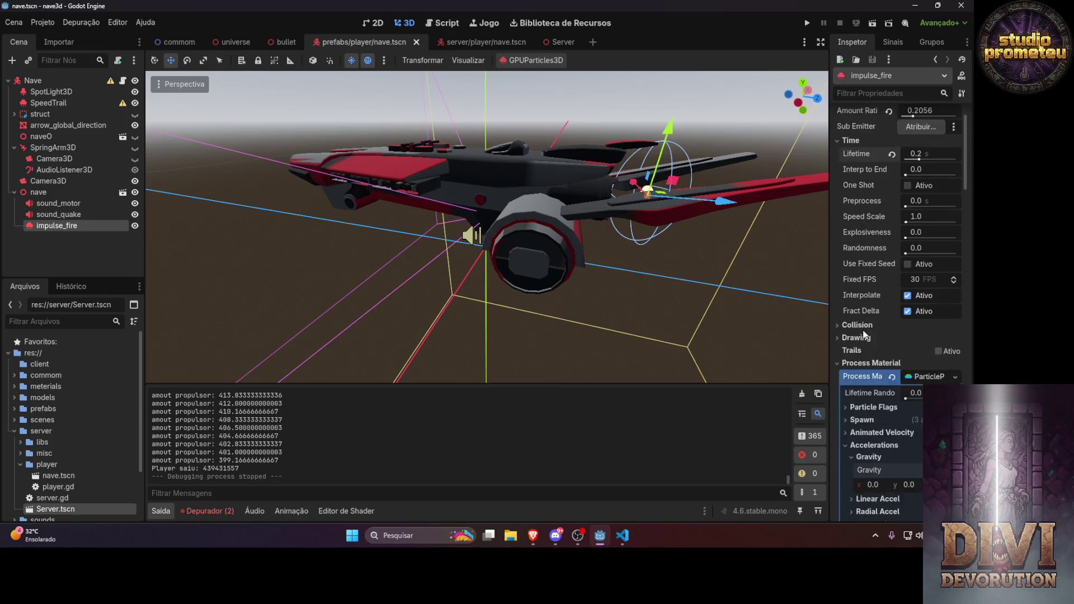
{"action": "left_click", "coordinate": [842, 285]}
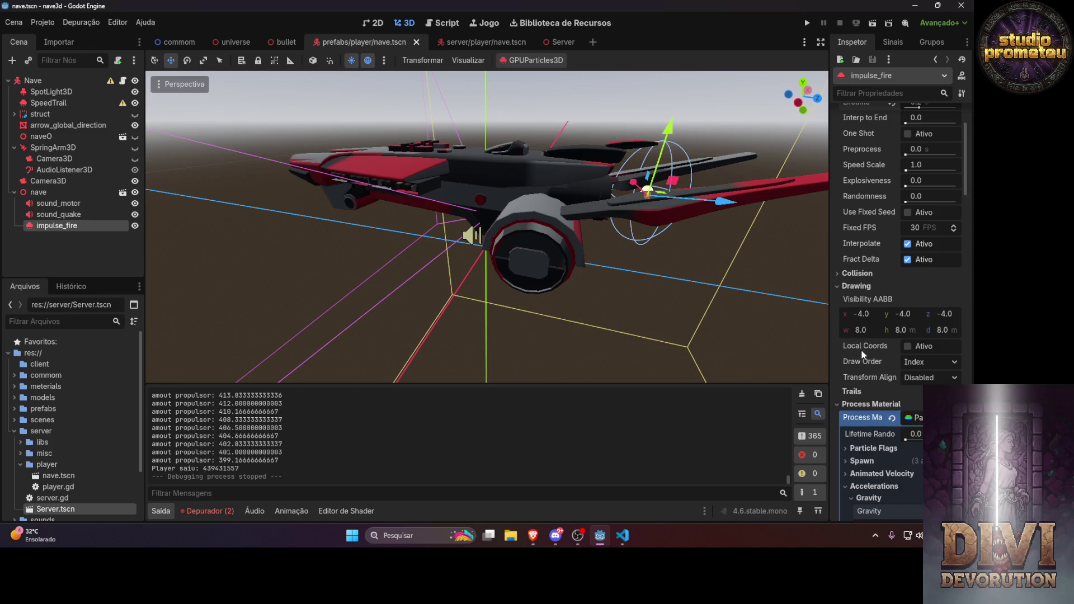
{"action": "left_click", "coordinate": [907, 347]}
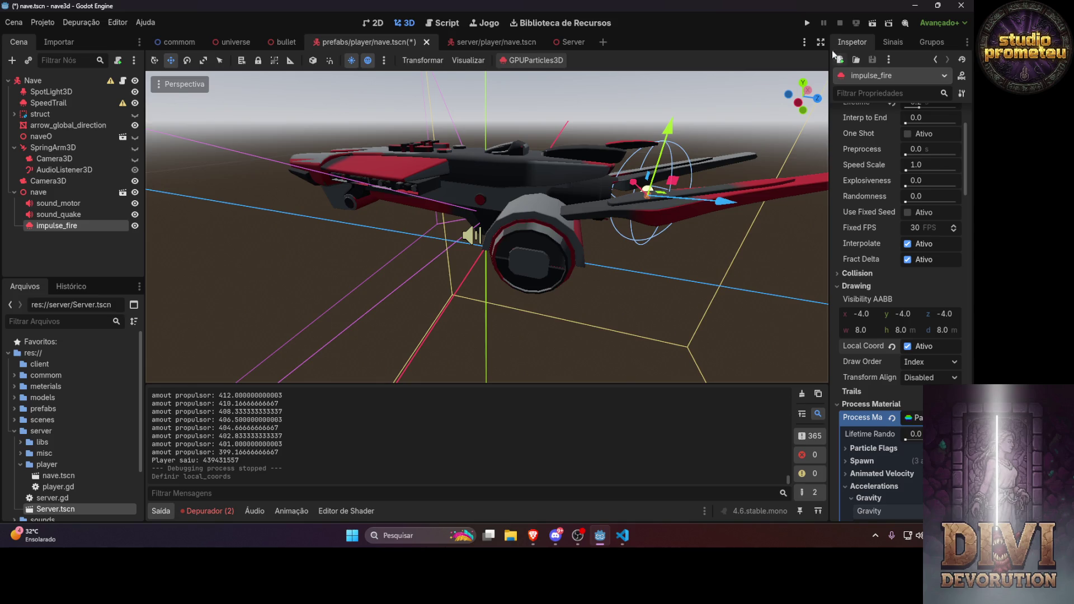
{"action": "left_click", "coordinate": [808, 23]}
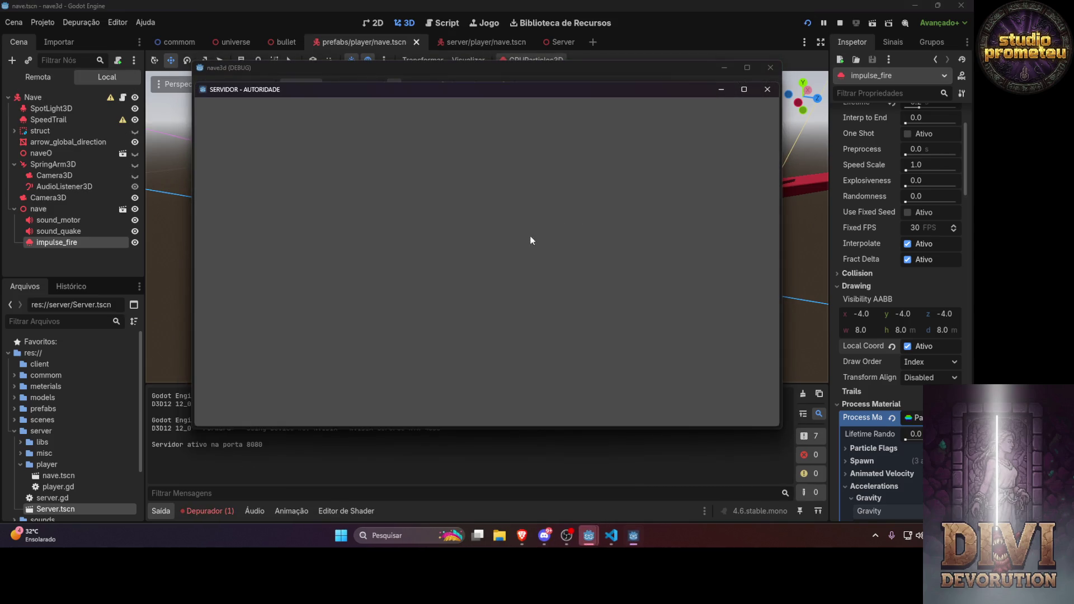
Watch the local-coordinate thruster particles in the game client, then return to the editor and enable Trails
{"action": "left_click", "coordinate": [636, 71]}
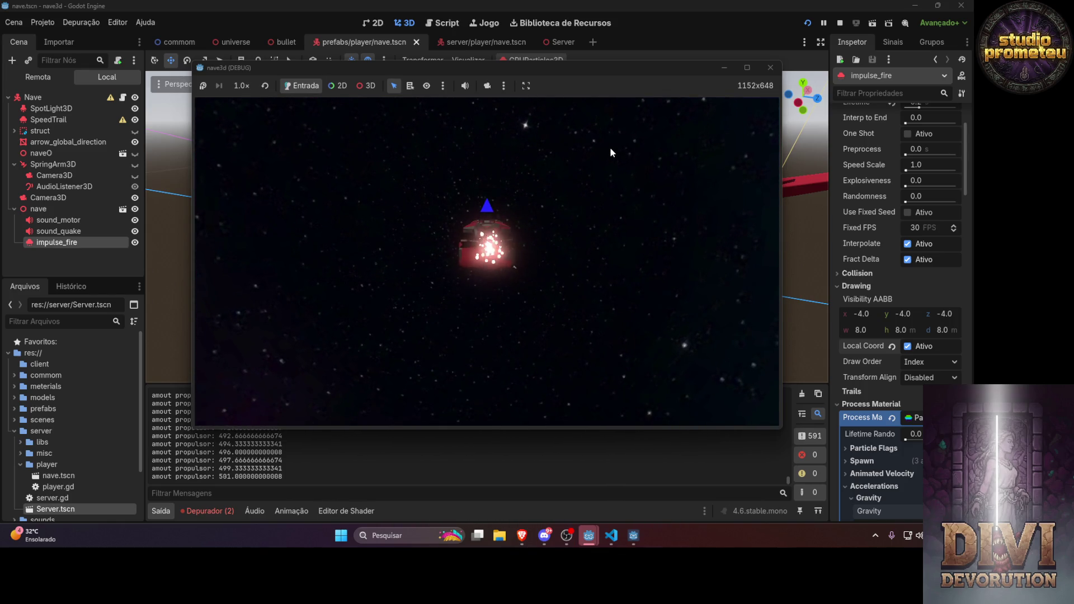
{"action": "left_click", "coordinate": [843, 391]}
{"action": "left_click", "coordinate": [911, 391]}
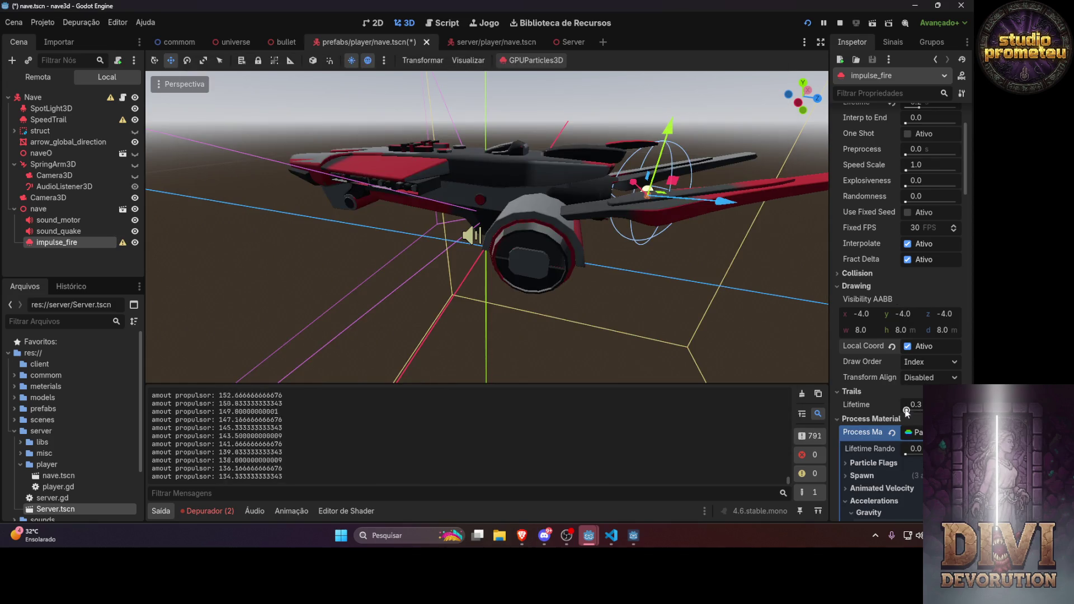
Restart the game with F5 to test the 0.3 s particle trails
{"action": "key", "text": "F5"}
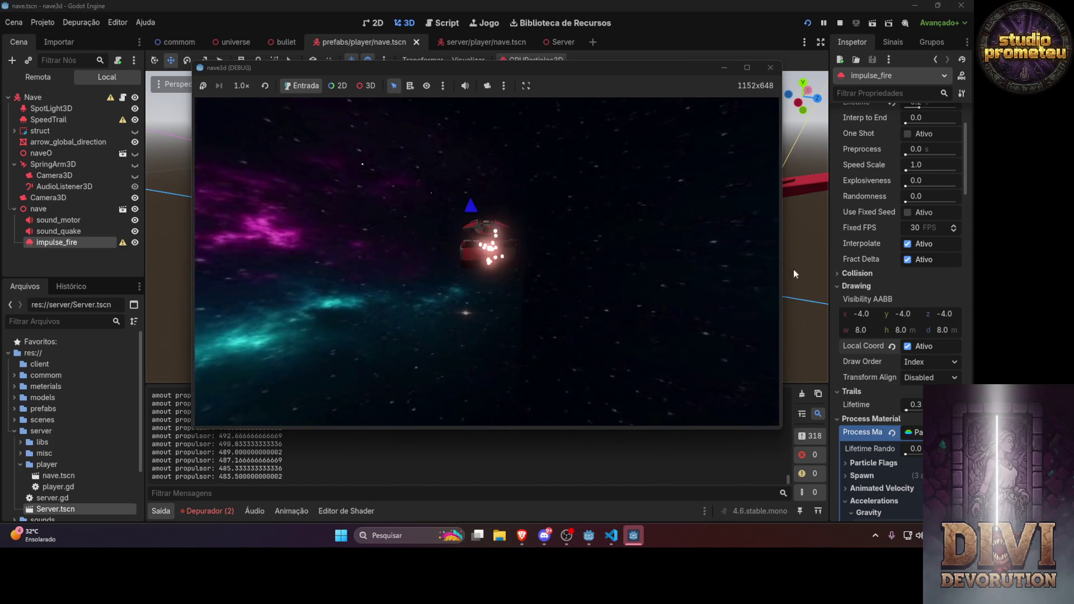
{"action": "scroll", "coordinate": [901, 289], "scroll_direction": "down", "scroll_amount": 6}
{"action": "scroll", "coordinate": [901, 287], "scroll_direction": "down", "scroll_amount": 5}
{"action": "scroll", "coordinate": [901, 287], "scroll_direction": "up", "scroll_amount": 10}
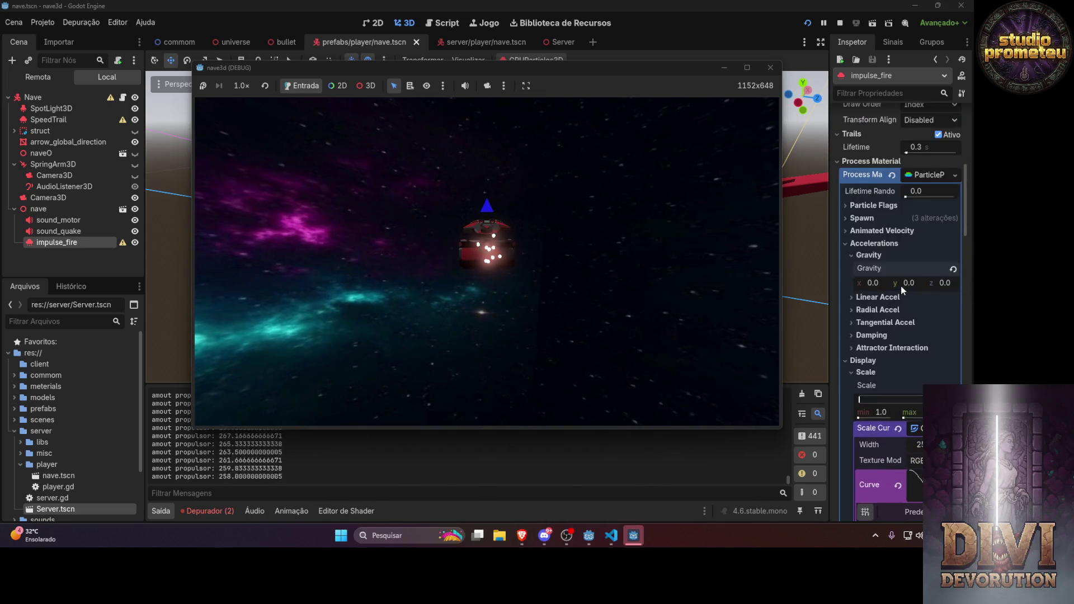
Set the process material's gravity z value to 1.0
{"action": "left_click", "coordinate": [951, 335]}
{"action": "type", "text": "1"}
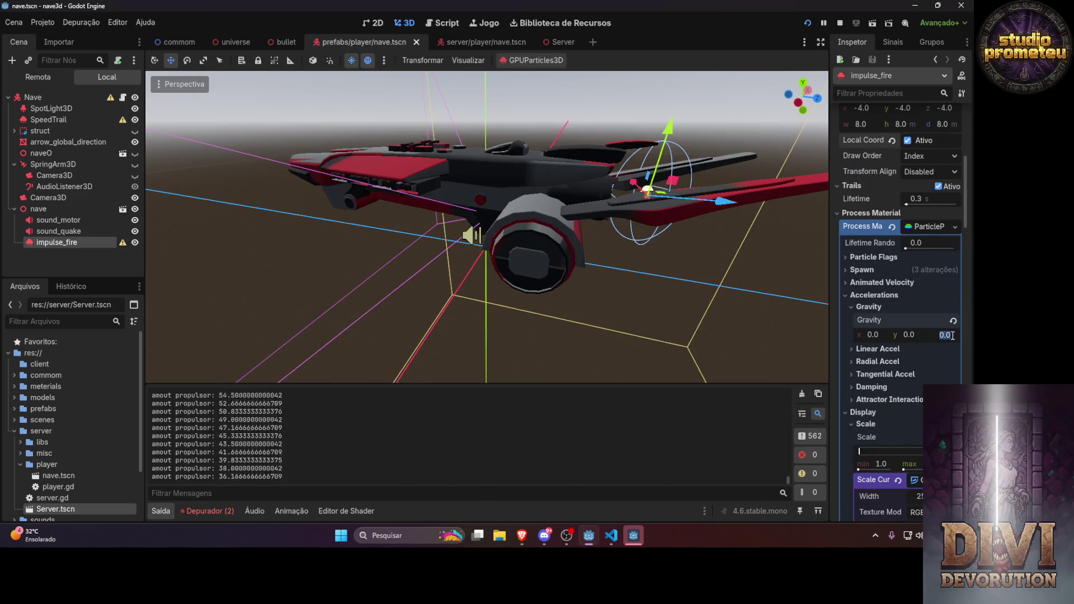
{"action": "key", "text": "Return"}
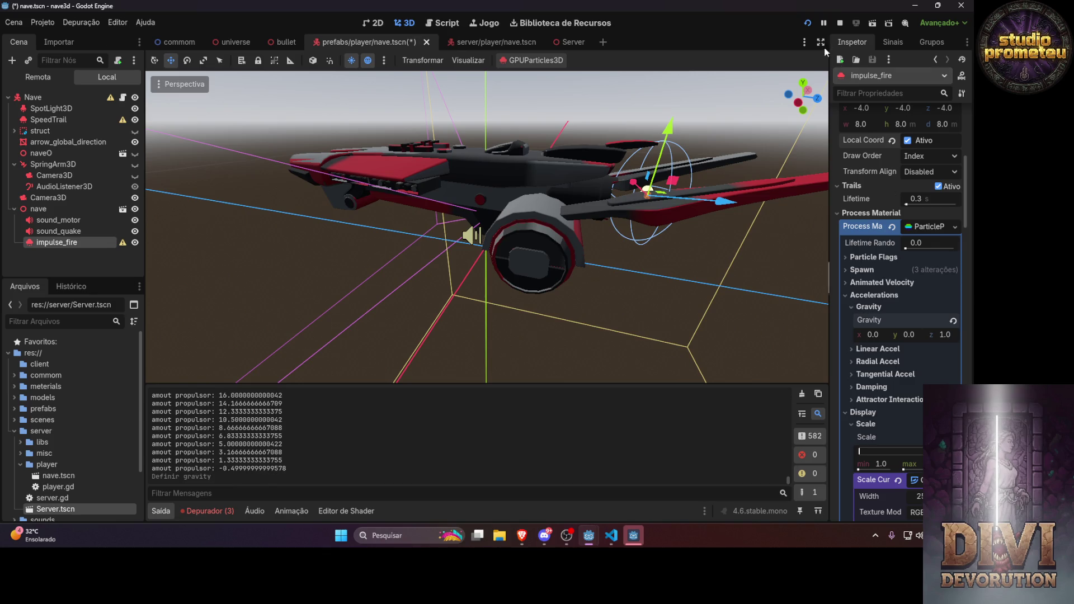
Relaunch the game to check the gravity change, then close the client and server windows
{"action": "left_click", "coordinate": [808, 24]}
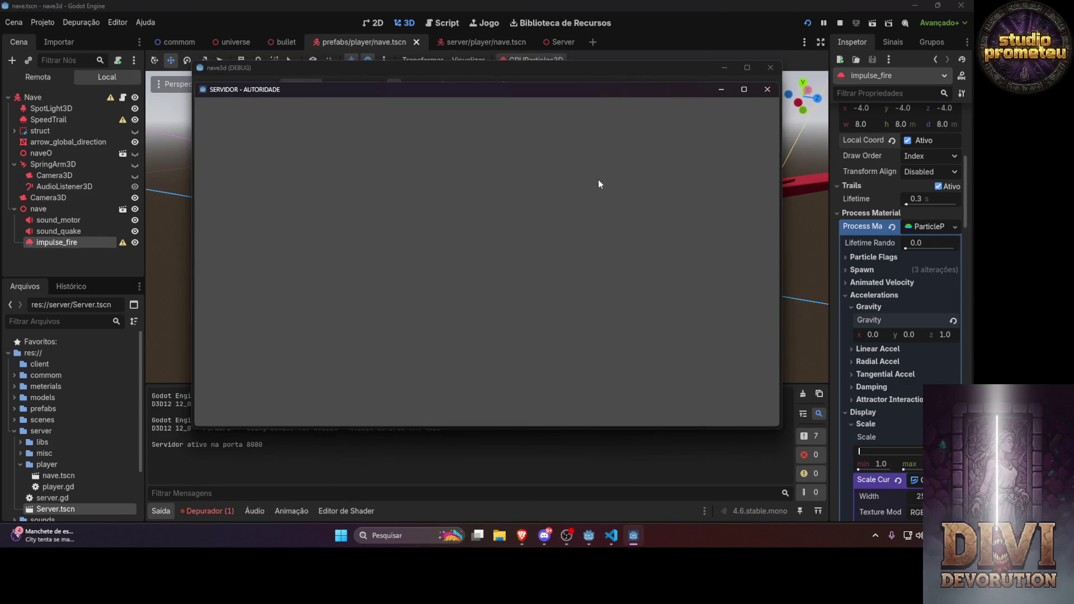
{"action": "left_click", "coordinate": [632, 70]}
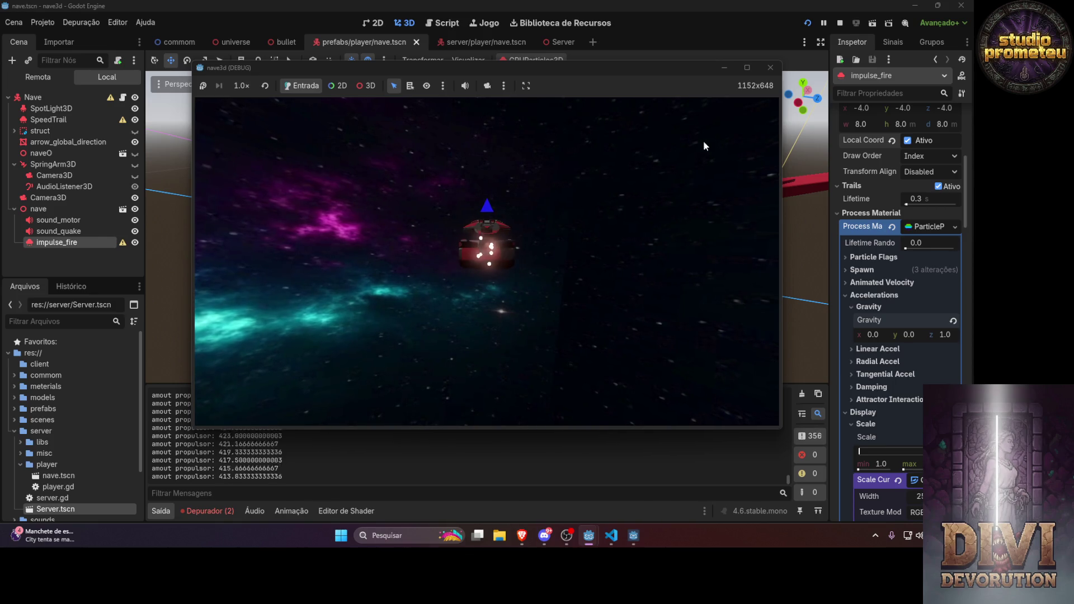
{"action": "left_click", "coordinate": [770, 68]}
{"action": "left_click", "coordinate": [767, 89]}
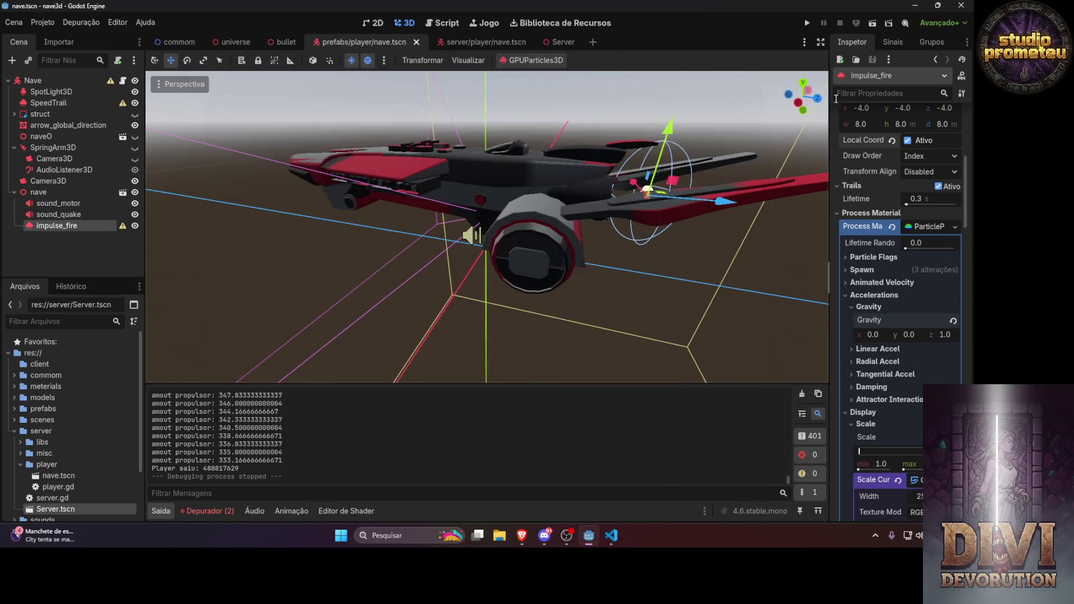
Turn on Emitting for impulse_fire and revert its gravity to the default y -9.8
{"action": "left_click", "coordinate": [906, 131]}
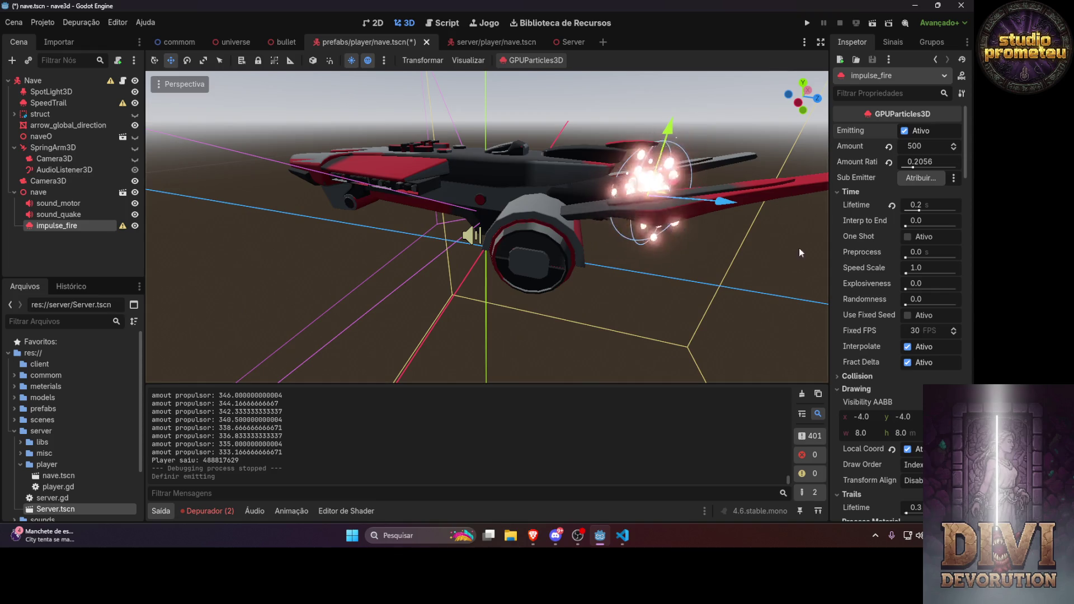
{"action": "scroll", "coordinate": [941, 329], "scroll_direction": "down", "scroll_amount": 5}
{"action": "scroll", "coordinate": [941, 329], "scroll_direction": "down", "scroll_amount": 2}
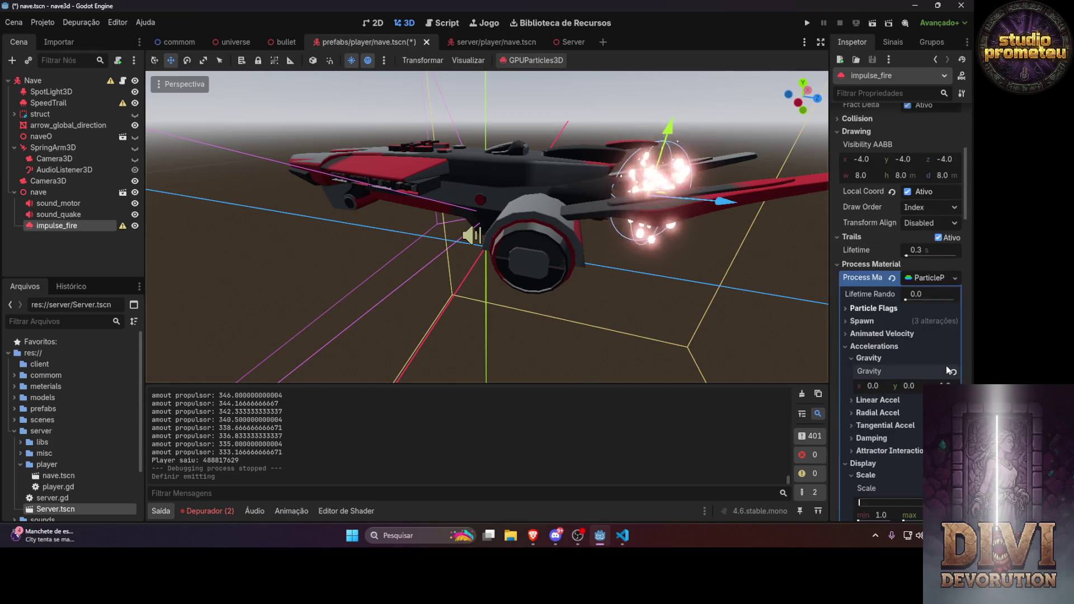
{"action": "left_click", "coordinate": [946, 373]}
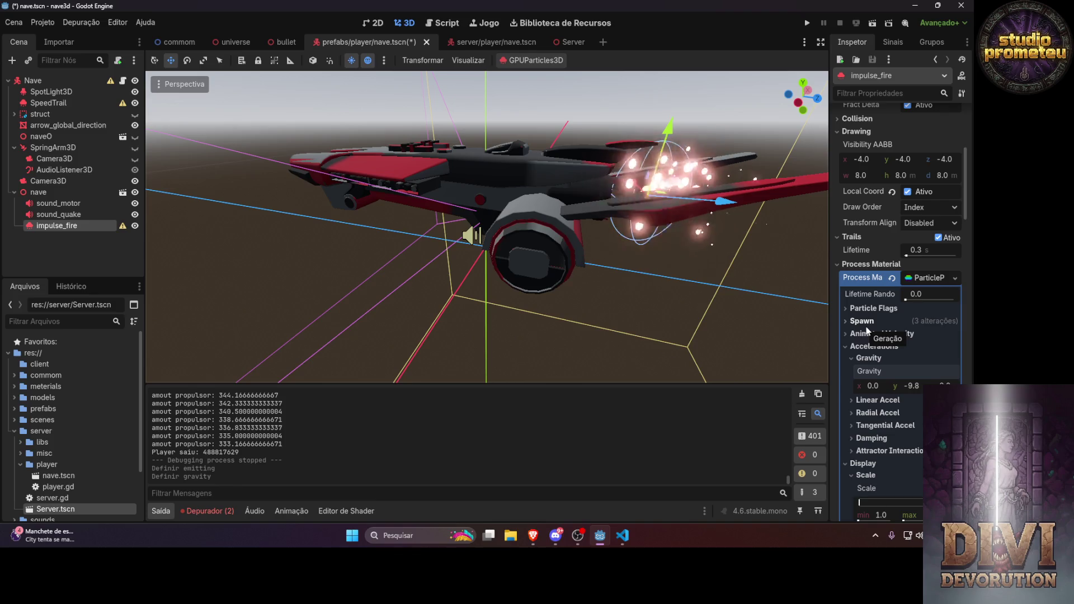
Change the particle Lifetime from 0.2 to 0.5 seconds
{"action": "scroll", "coordinate": [895, 252], "scroll_direction": "up", "scroll_amount": 5}
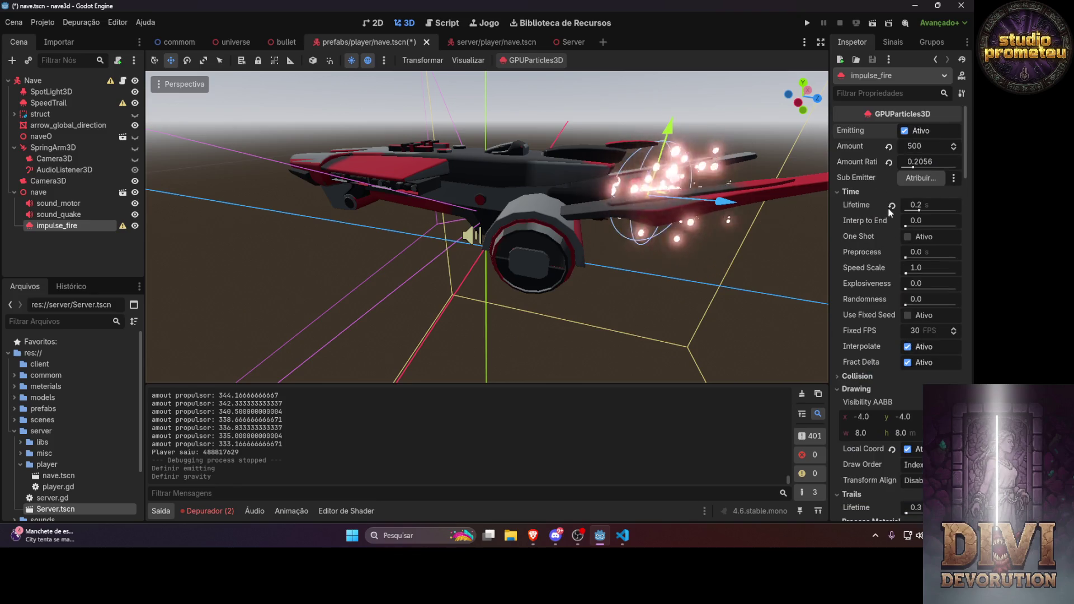
{"action": "left_click", "coordinate": [927, 204]}
{"action": "type", "text": "0."}
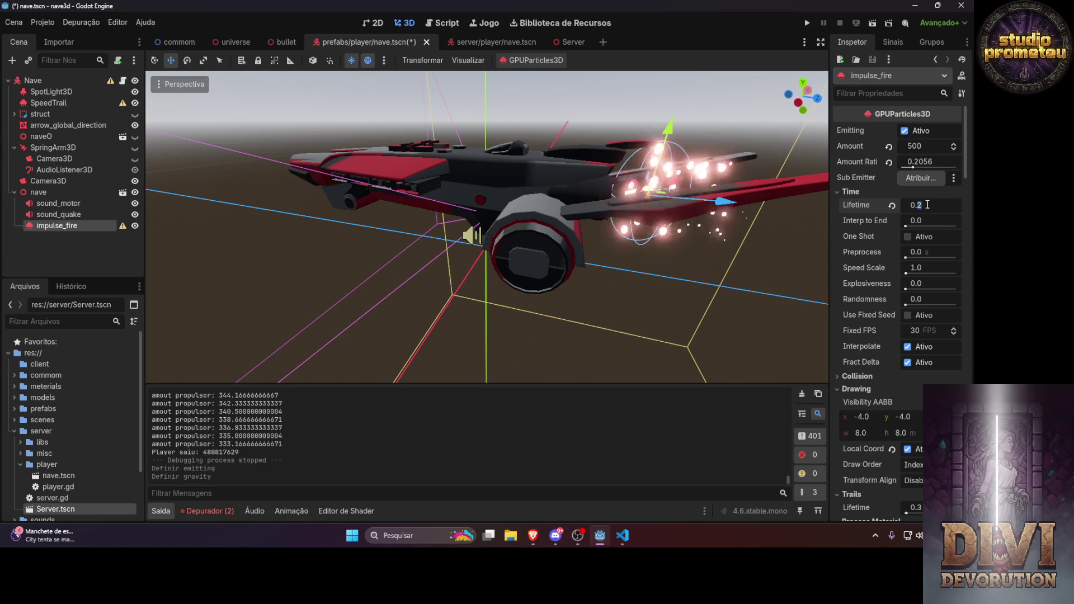
{"action": "type", "text": "5"}
{"action": "key", "text": "Return"}
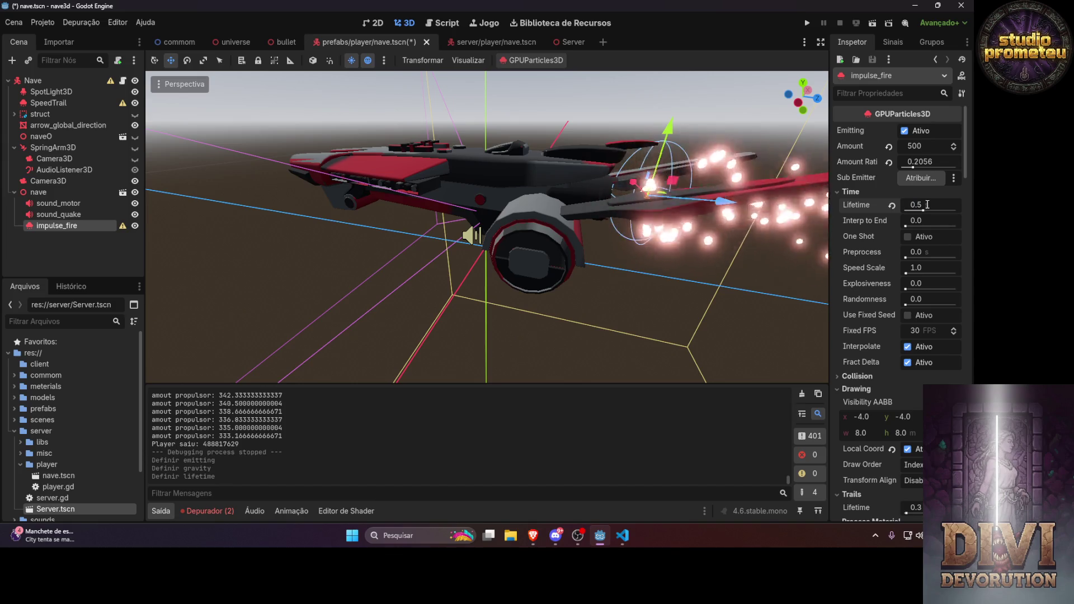
{"action": "scroll", "coordinate": [764, 237], "scroll_direction": "down", "scroll_amount": 3}
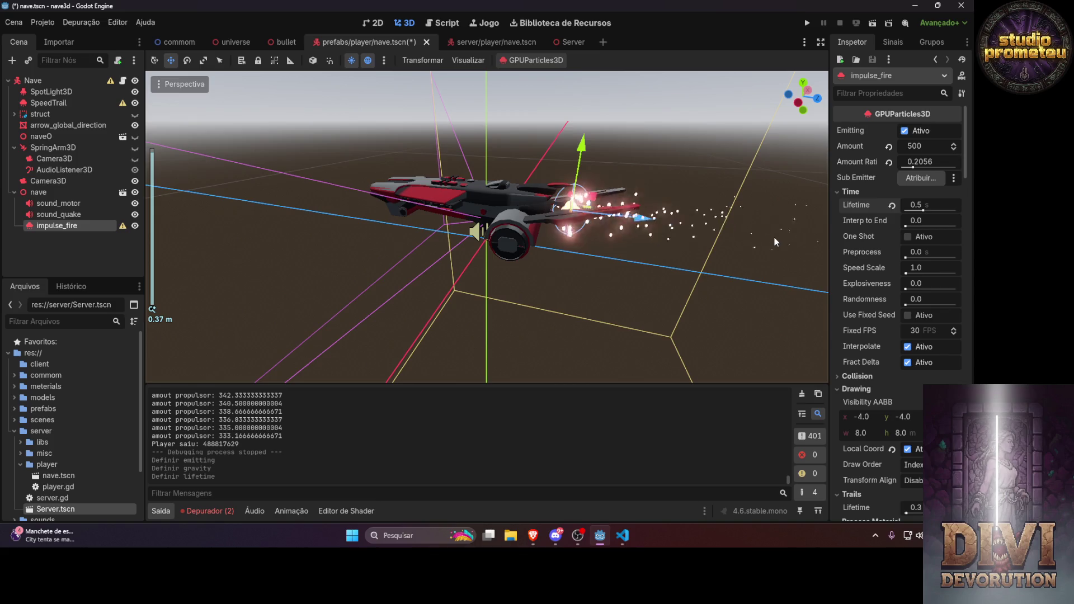
Run the game, fly with W and Space to fire the 0.5 s thruster, then close it
{"action": "left_click", "coordinate": [806, 22]}
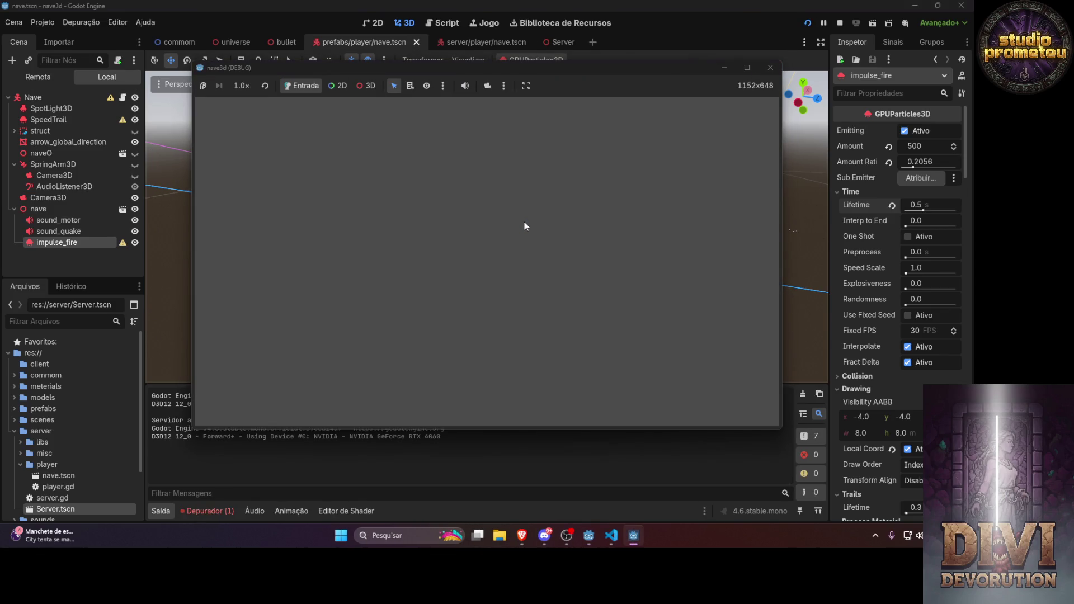
{"action": "key", "text": "w"}
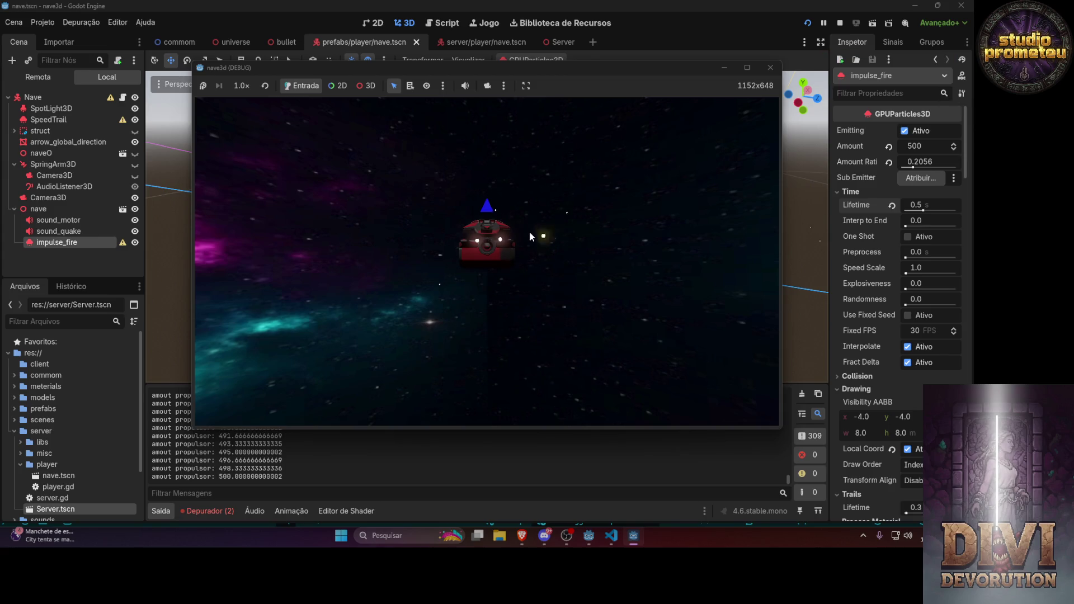
{"action": "key", "text": "space"}
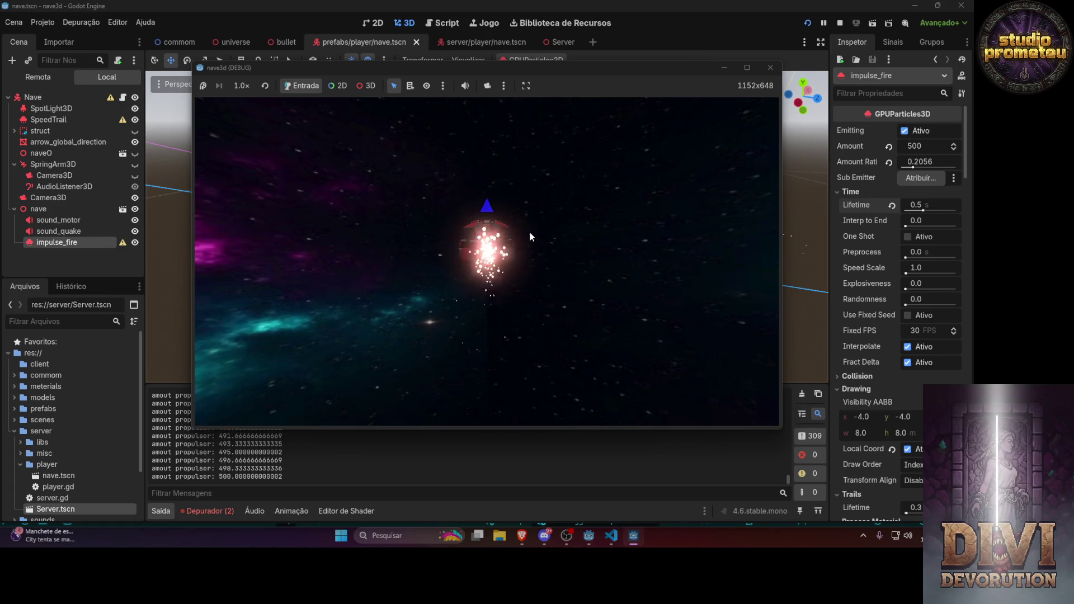
{"action": "left_click", "coordinate": [770, 67]}
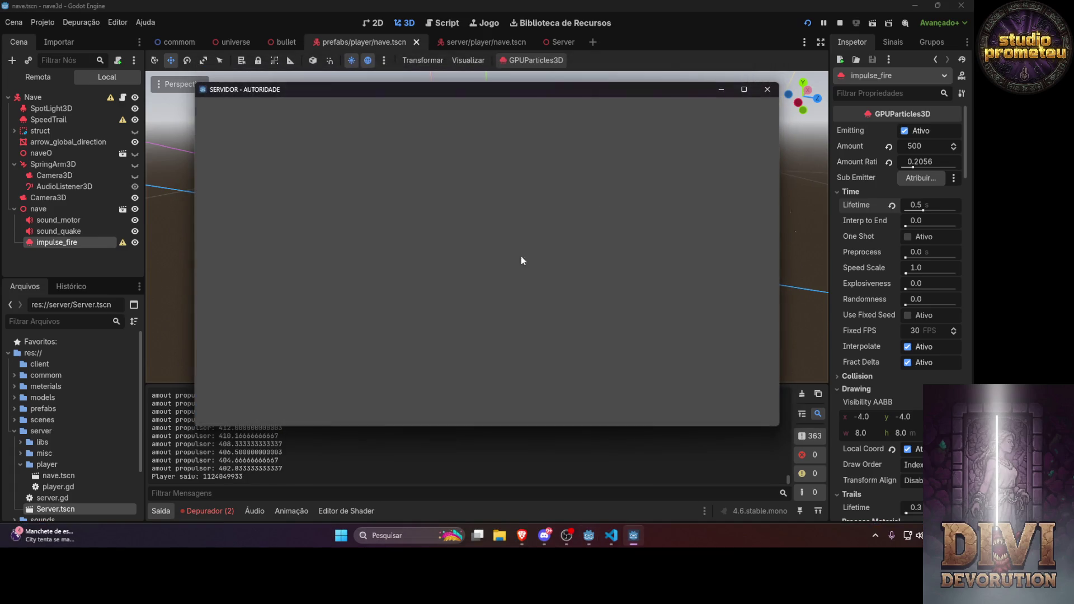
{"action": "key", "text": "alt+Tab"}
{"action": "key", "text": "alt+Tab"}
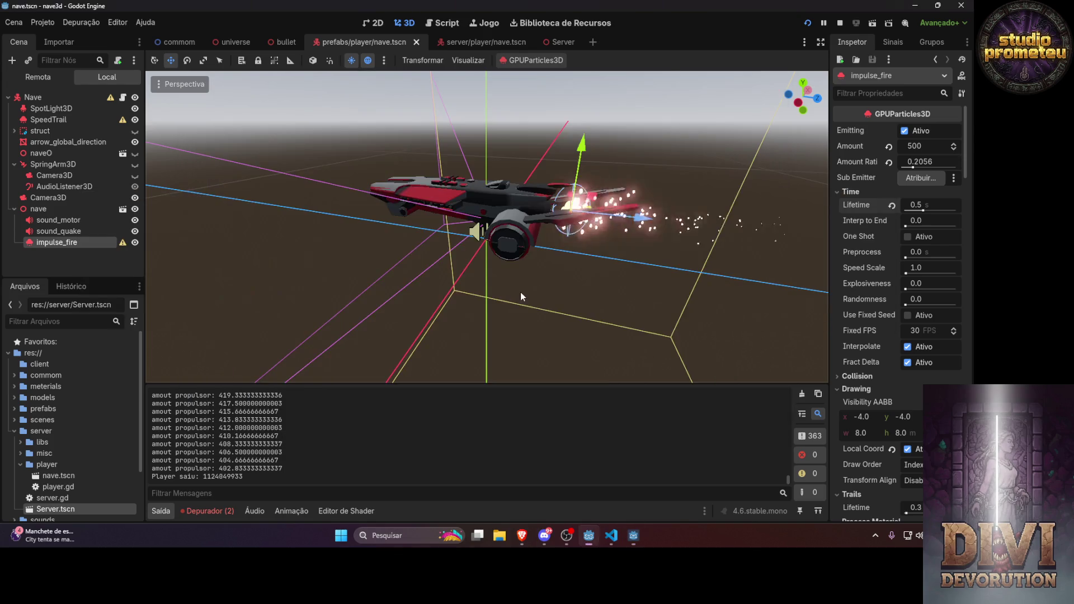
{"action": "key", "text": "alt+Tab"}
Switch between Visual Studio Code and the Godot editor, ending with nave.gd in front
{"action": "key", "text": "Tab"}
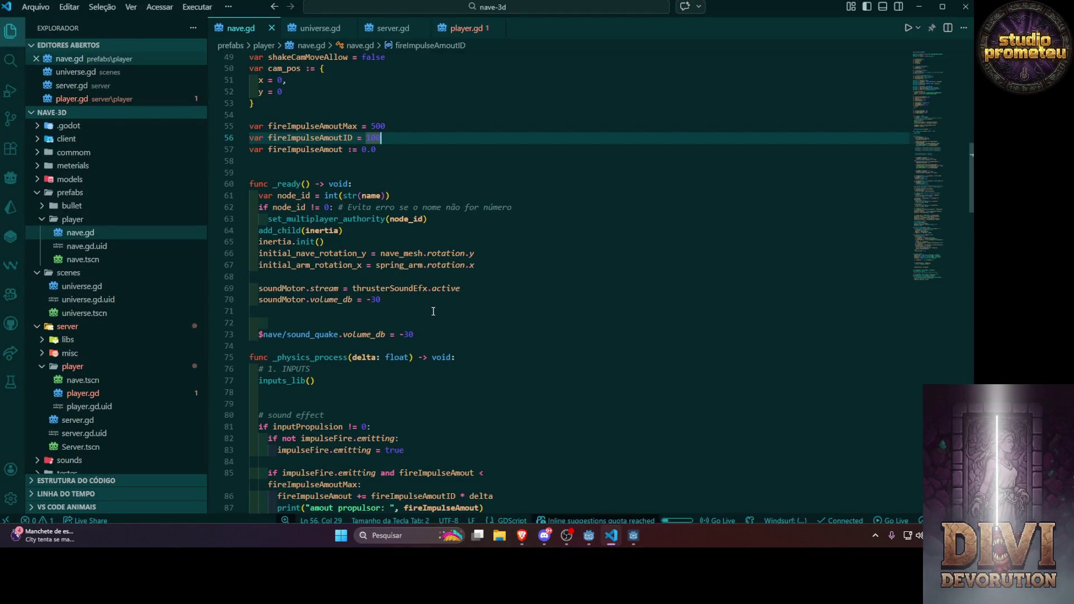
{"action": "scroll", "coordinate": [434, 311], "scroll_direction": "down", "scroll_amount": 9}
{"action": "scroll", "coordinate": [330, 302], "scroll_direction": "up", "scroll_amount": 5}
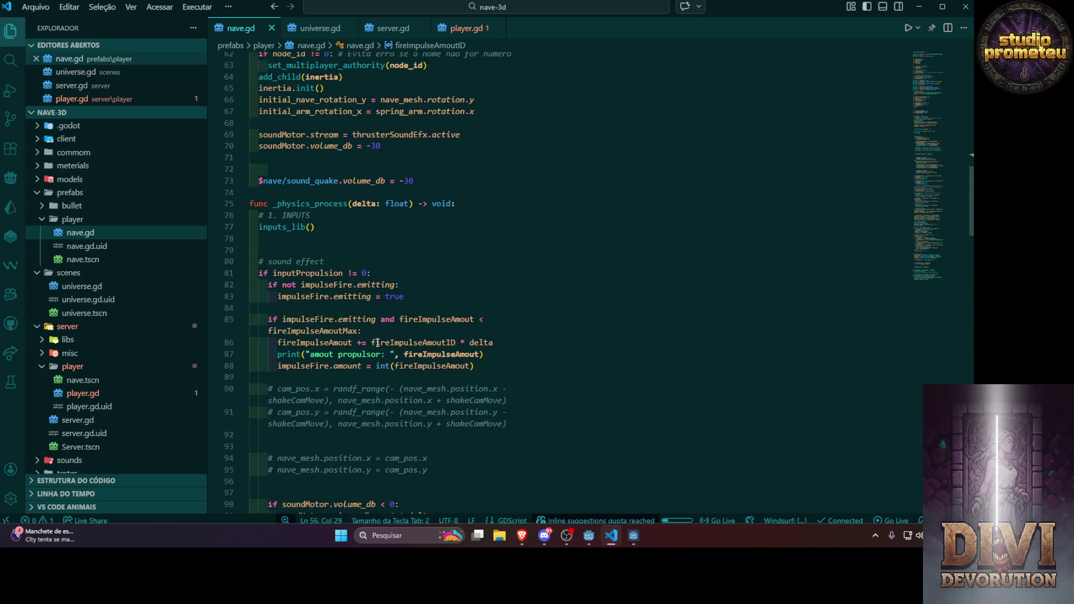
{"action": "left_click", "coordinate": [612, 537]}
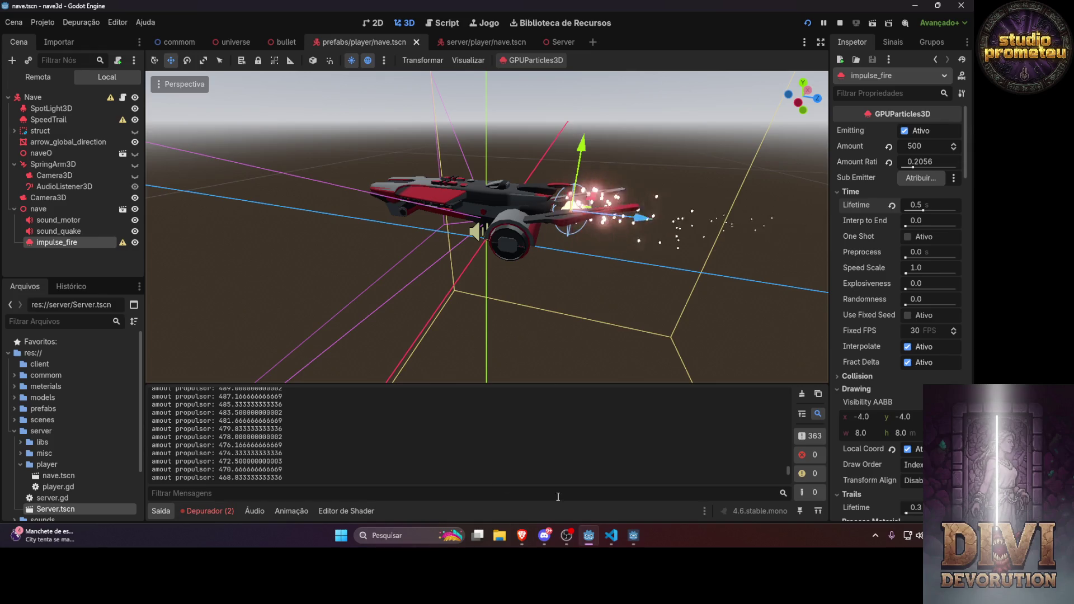
{"action": "left_click", "coordinate": [609, 544]}
{"action": "scroll", "coordinate": [395, 175], "scroll_direction": "up", "scroll_amount": 5}
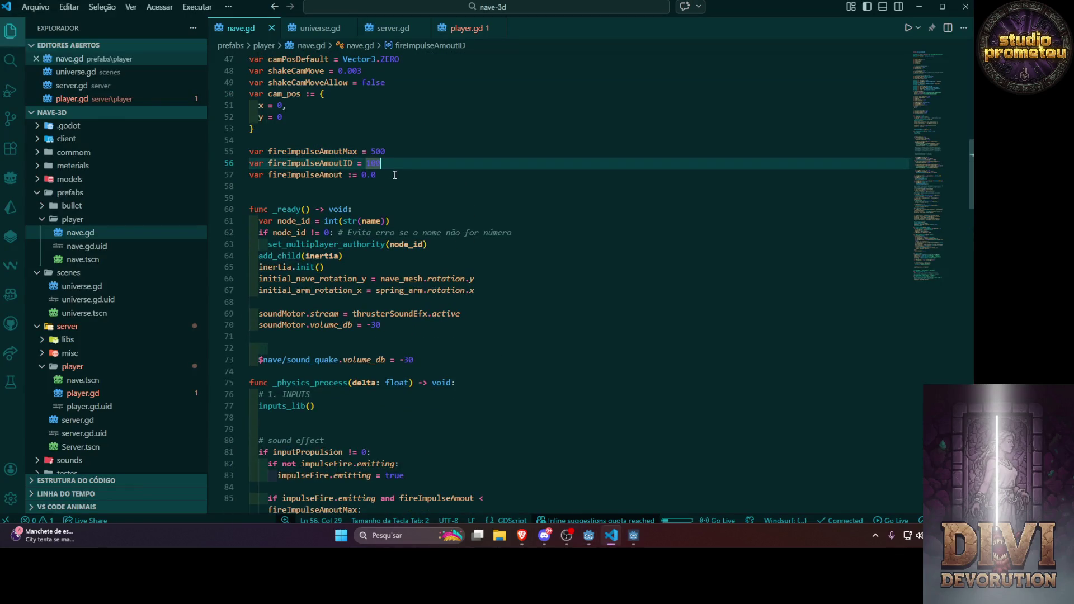
Change the fireImpulseAmoutID value on line 56 of nave.gd from 100 to 101 and save
{"action": "double_click", "coordinate": [375, 164]}
{"action": "type", "text": "101"}
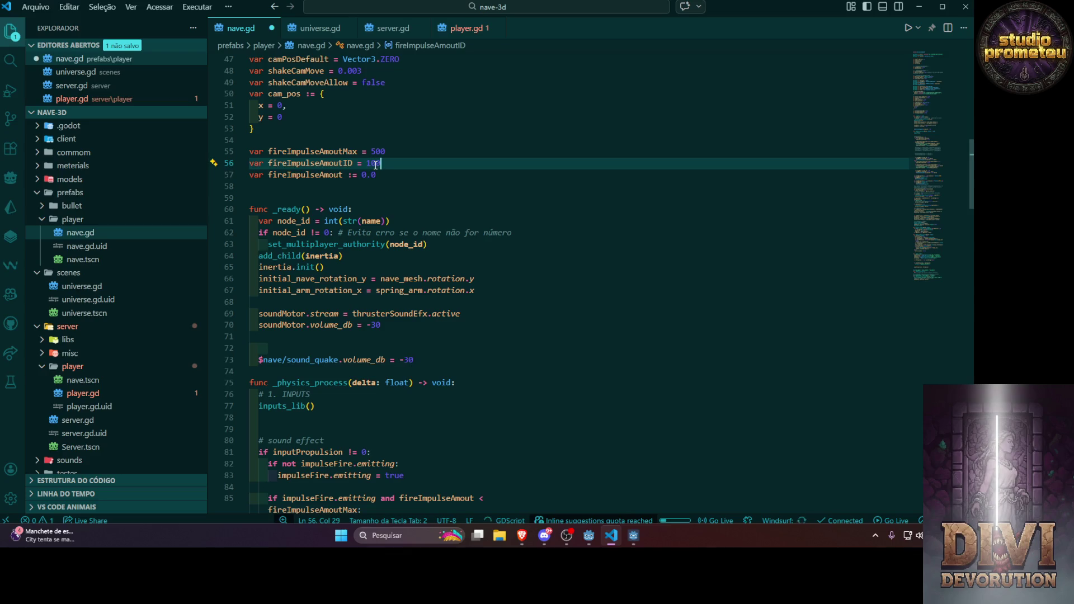
{"action": "key", "text": "ctrl+s"}
{"action": "key", "text": "alt+Tab"}
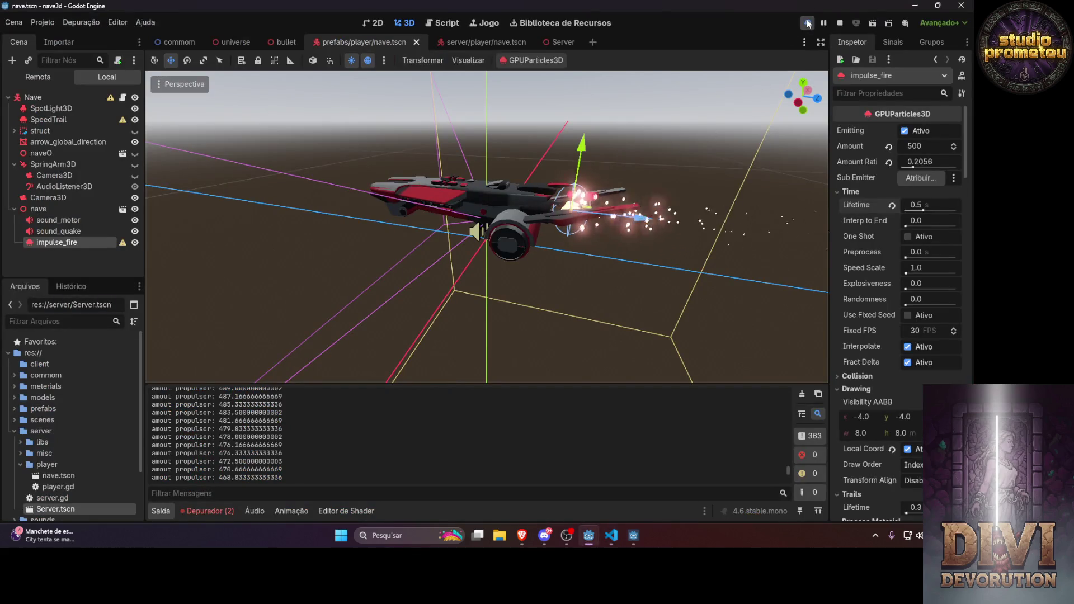
{"action": "key", "text": "F5"}
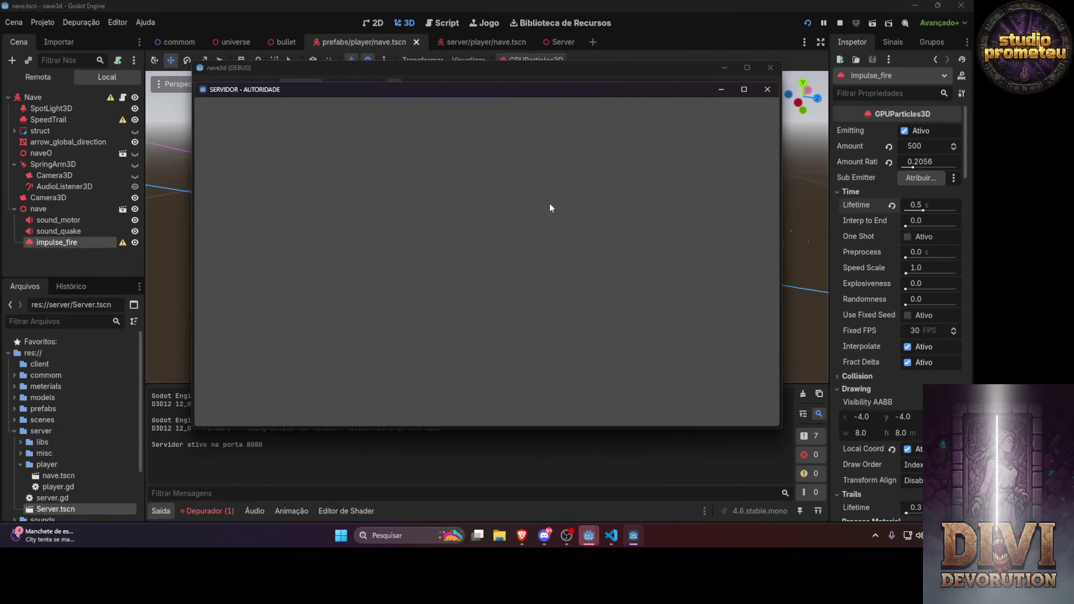
{"action": "left_click", "coordinate": [725, 90]}
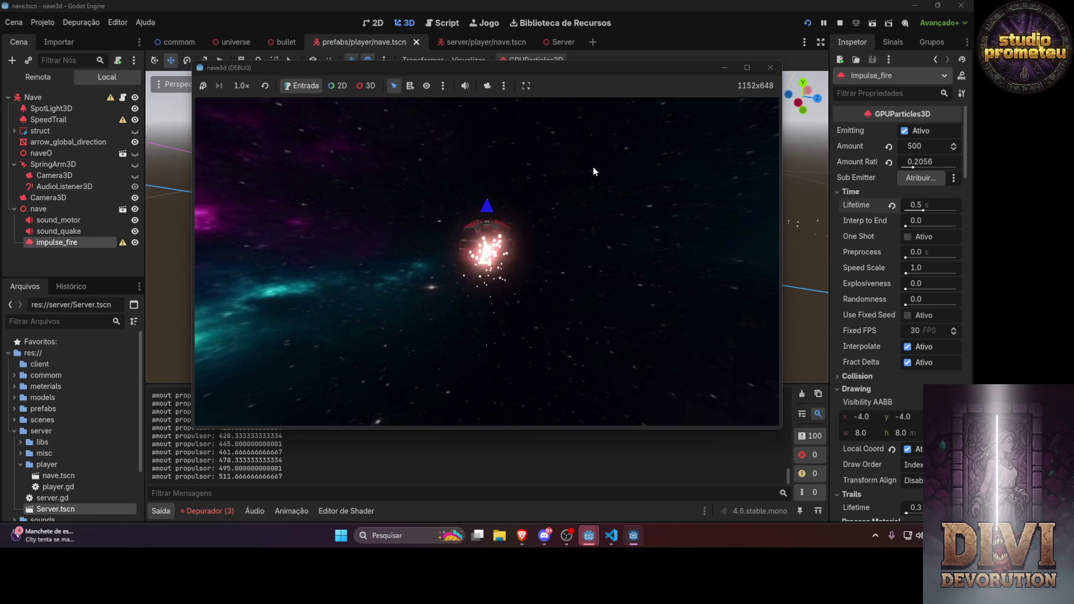
{"action": "key", "text": "s"}
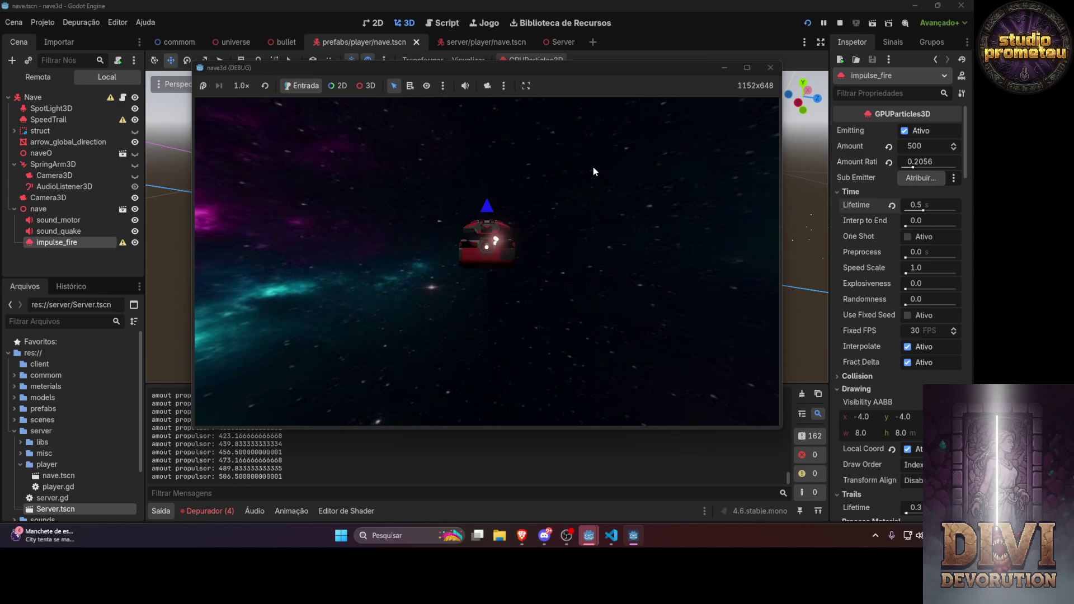
{"action": "key", "text": "s"}
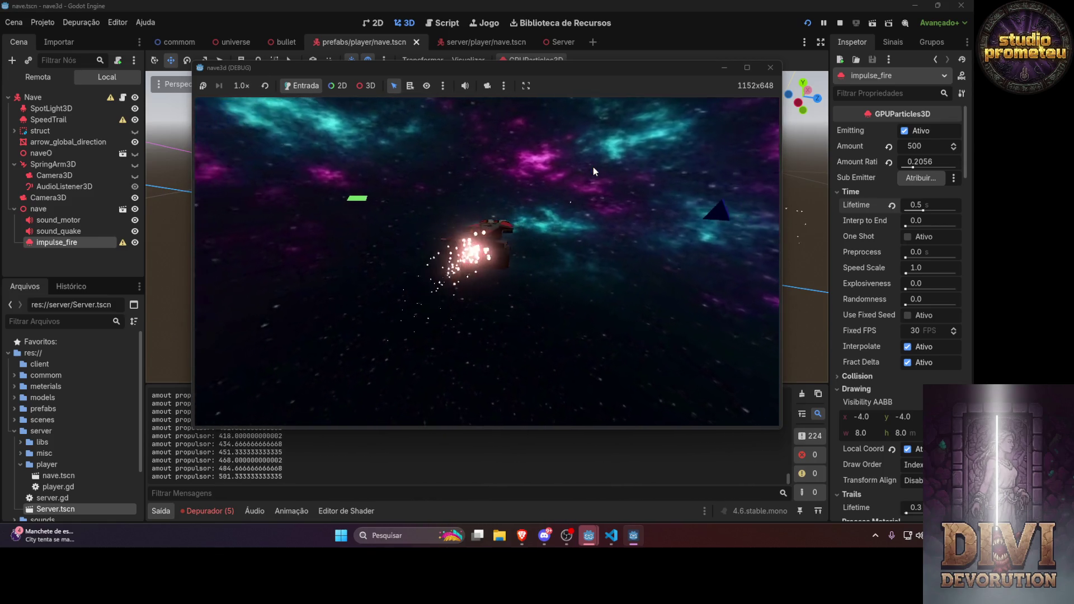
{"action": "key", "text": "s"}
{"action": "key", "text": "w"}
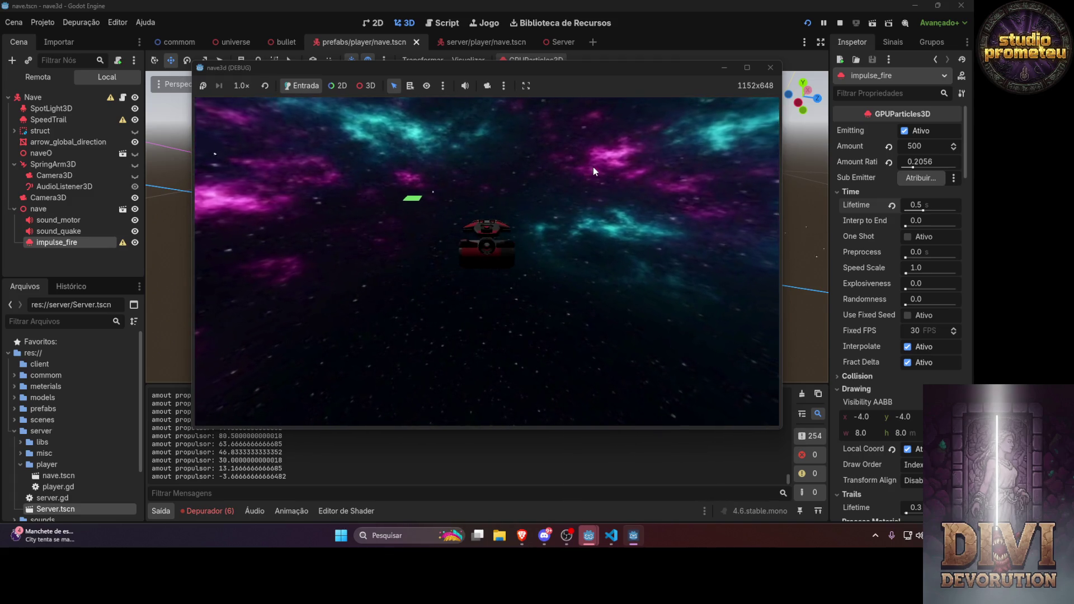
{"action": "left_click", "coordinate": [771, 67]}
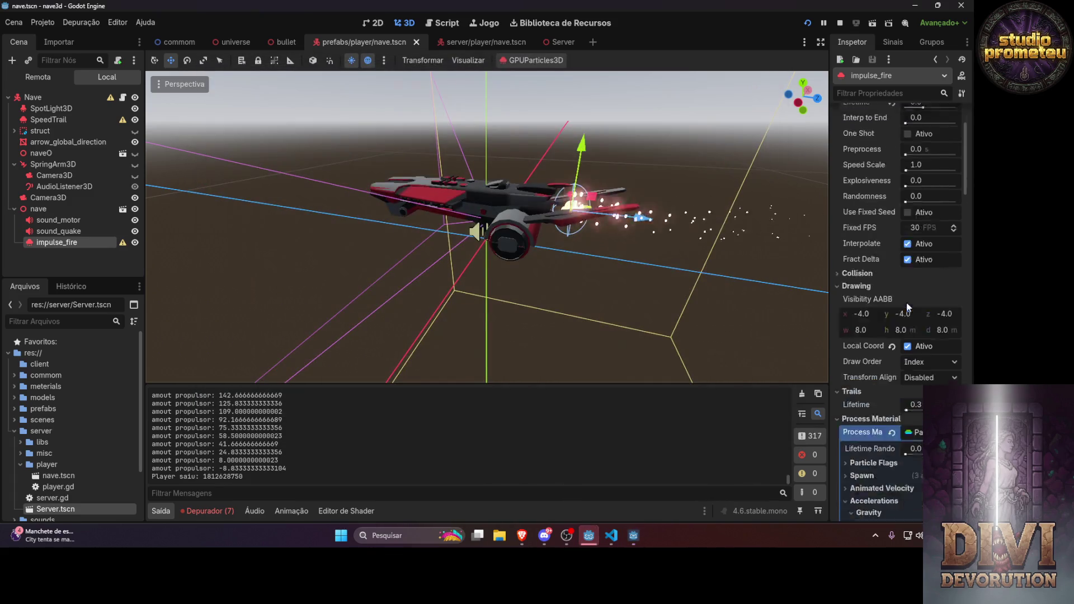
Expand the Process Material's gravity and Spawn > Position sections in the Inspector
{"action": "scroll", "coordinate": [907, 303], "scroll_direction": "down", "scroll_amount": 5}
{"action": "left_click", "coordinate": [880, 307]}
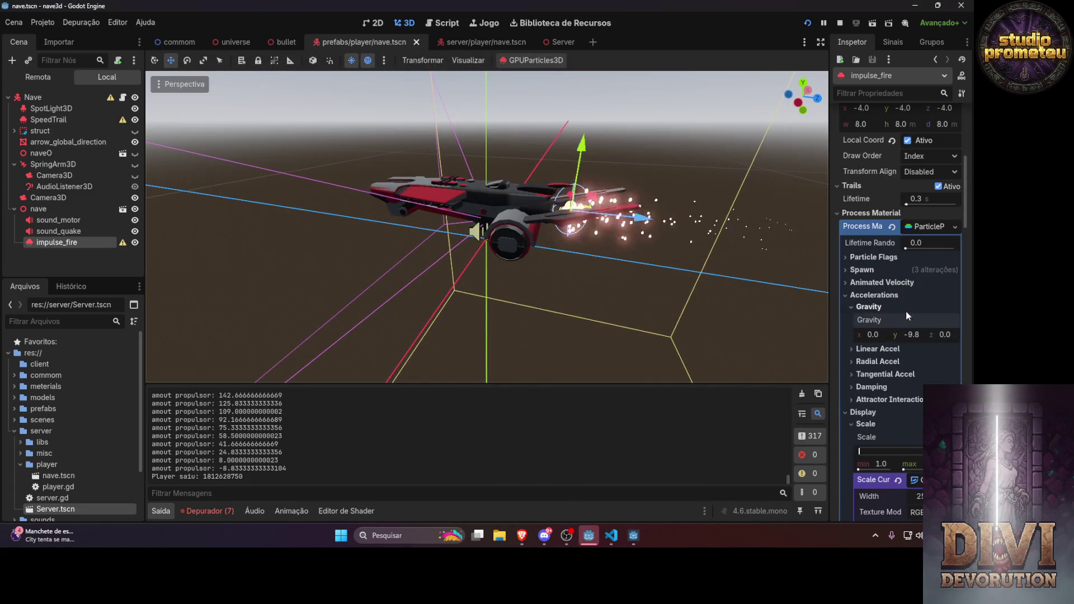
{"action": "left_click", "coordinate": [853, 269]}
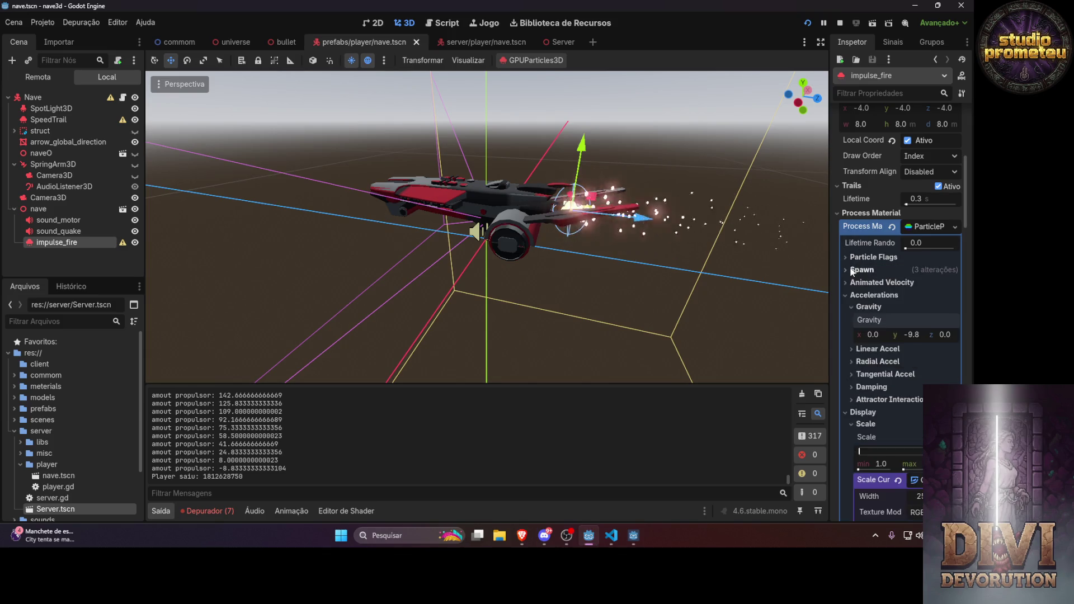
{"action": "left_click", "coordinate": [858, 282]}
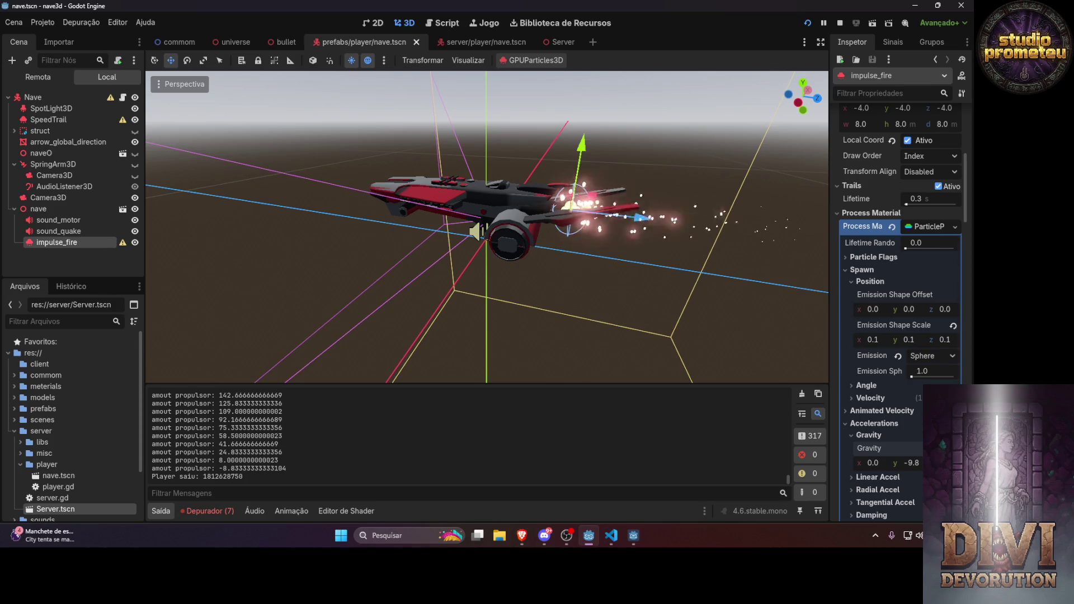
Under Spawn > Velocity, raise the Initial Velocity maximum and set the minimum to 1.0
{"action": "scroll", "coordinate": [901, 222], "scroll_direction": "down", "scroll_amount": 4}
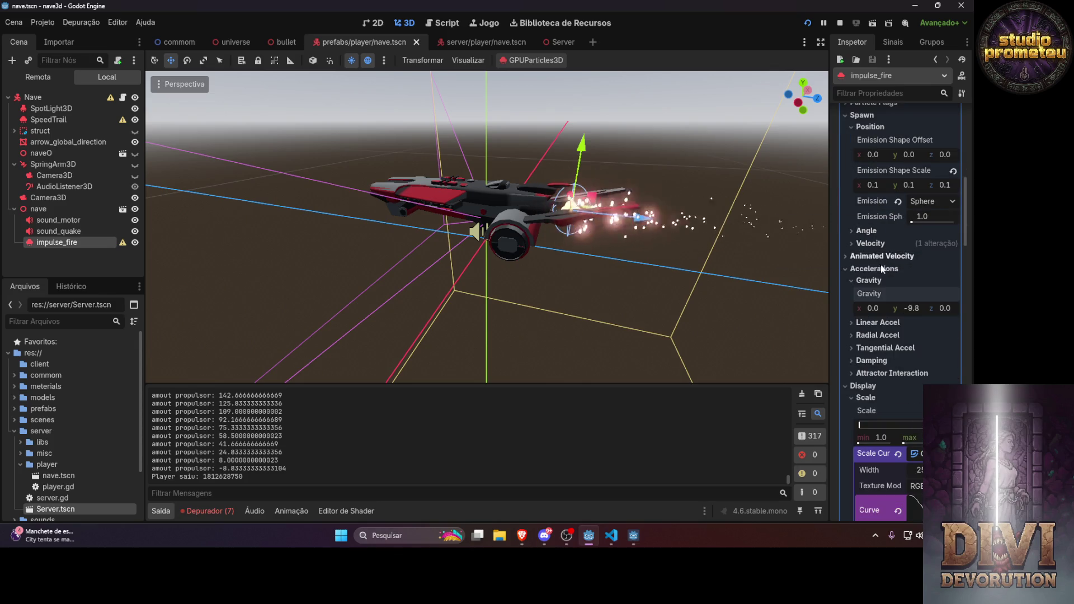
{"action": "left_click", "coordinate": [852, 243]}
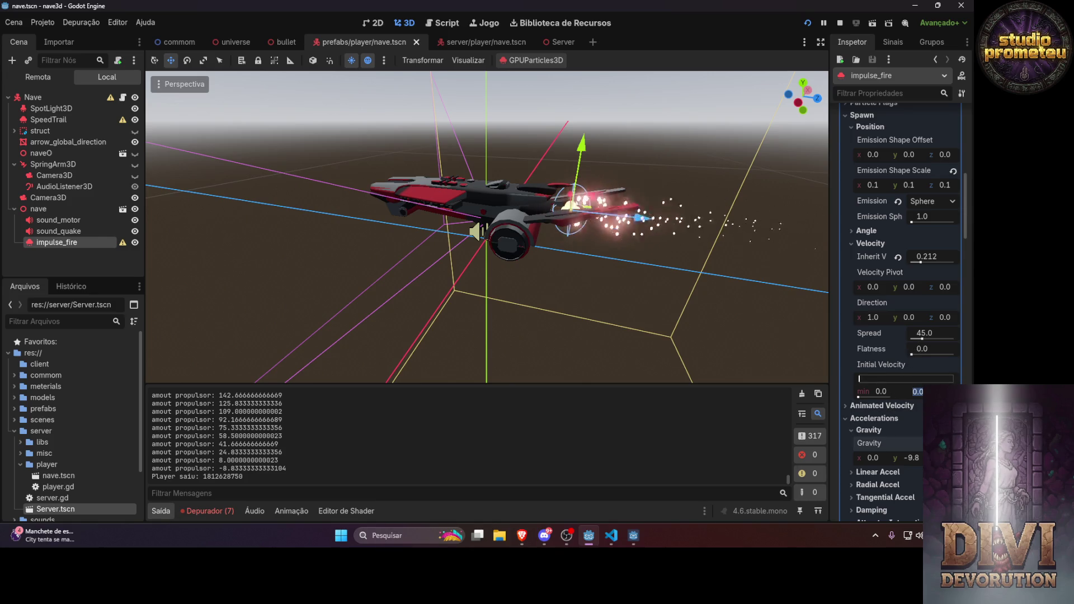
{"action": "left_click_drag", "start_coordinate": [903, 396], "coordinate": [920, 396]}
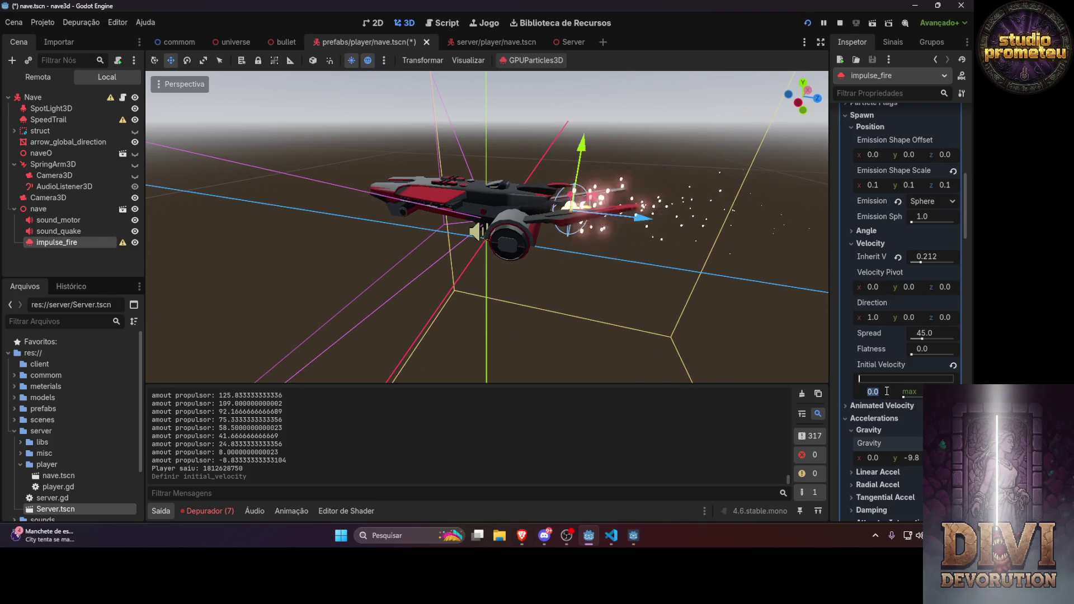
{"action": "left_click_drag", "start_coordinate": [887, 394], "coordinate": [895, 394]}
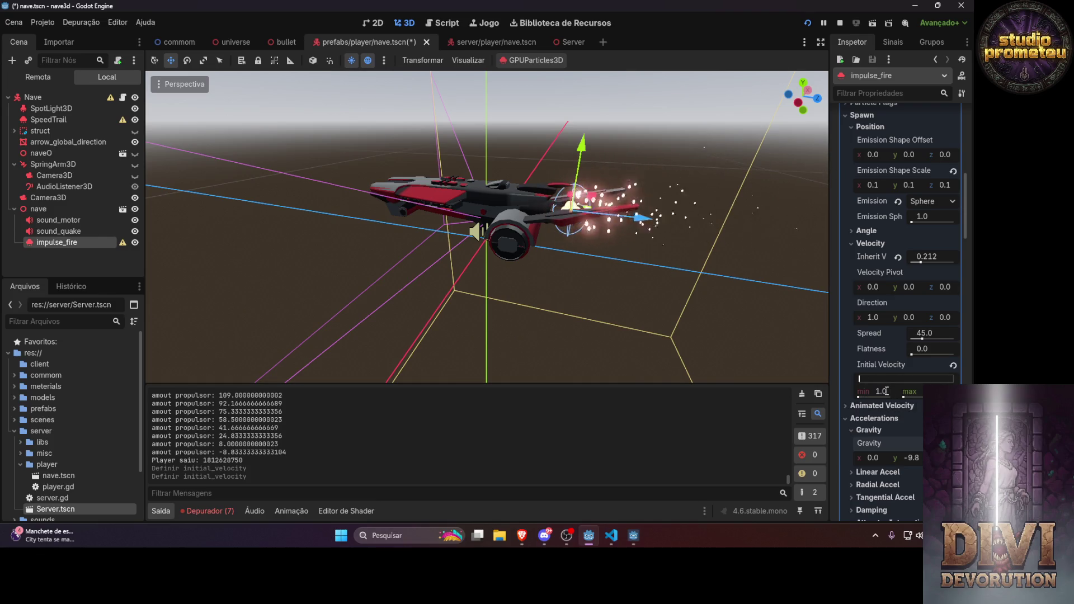
Save and run the game, fire the thruster with W and Space, then quit and deselect the node
{"action": "left_click", "coordinate": [808, 23]}
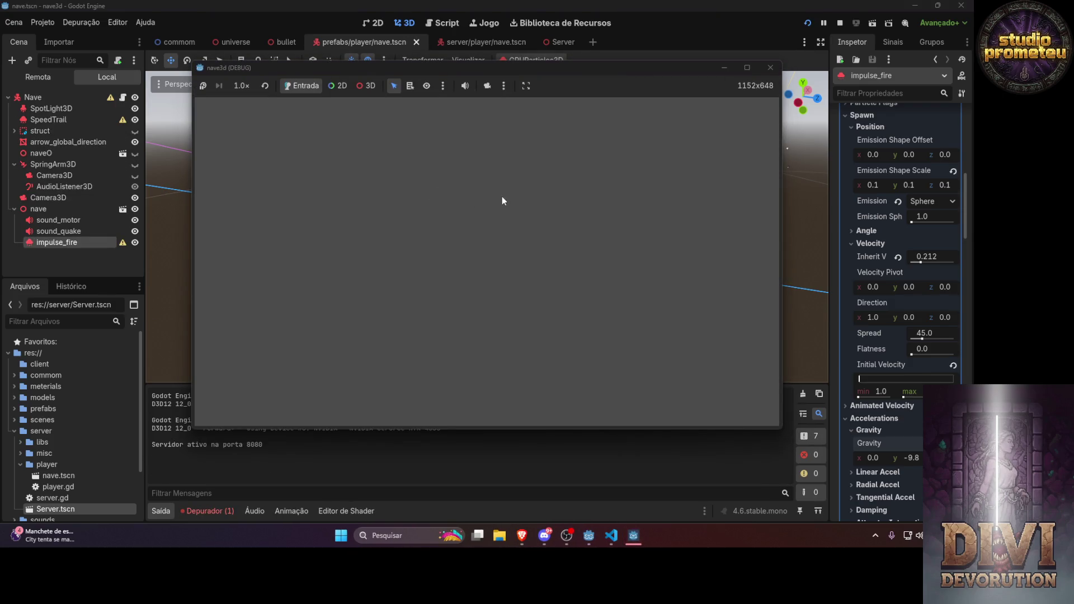
{"action": "key", "text": "w"}
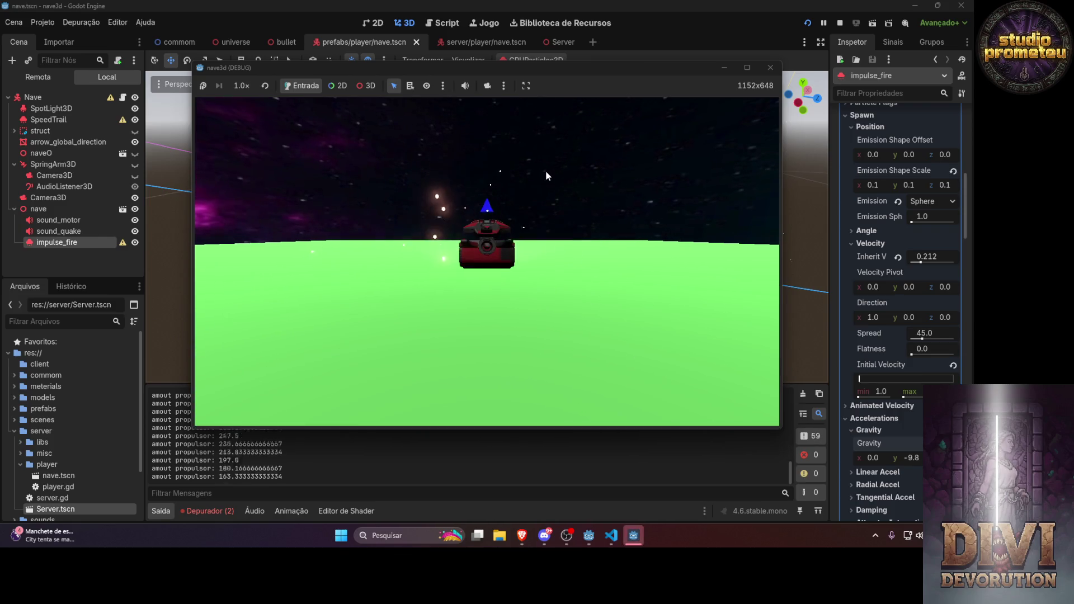
{"action": "key", "text": "space"}
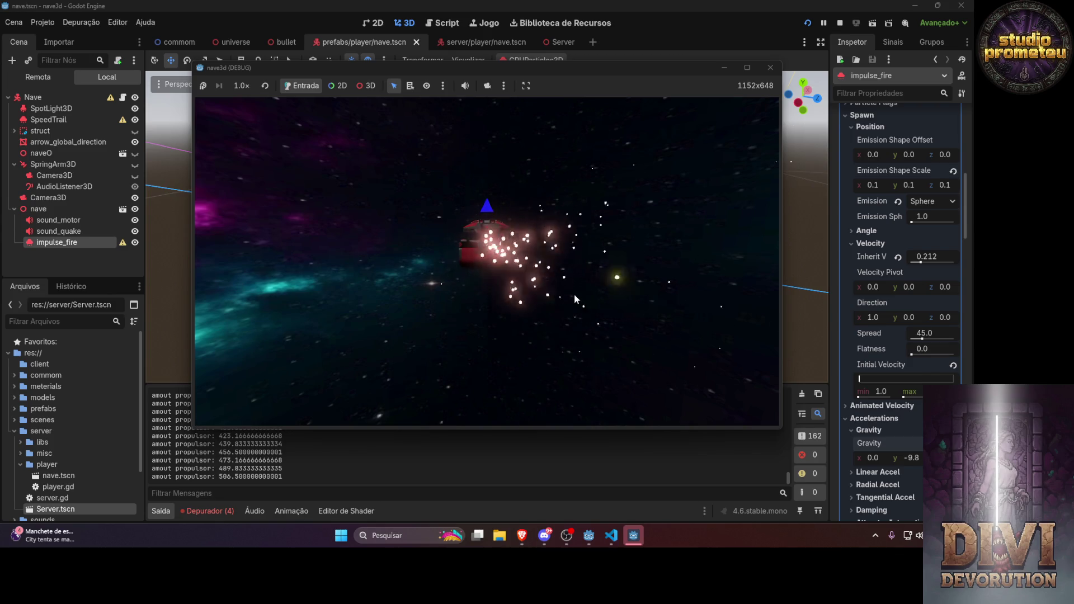
{"action": "key", "text": "Escape"}
{"action": "left_click", "coordinate": [789, 244]}
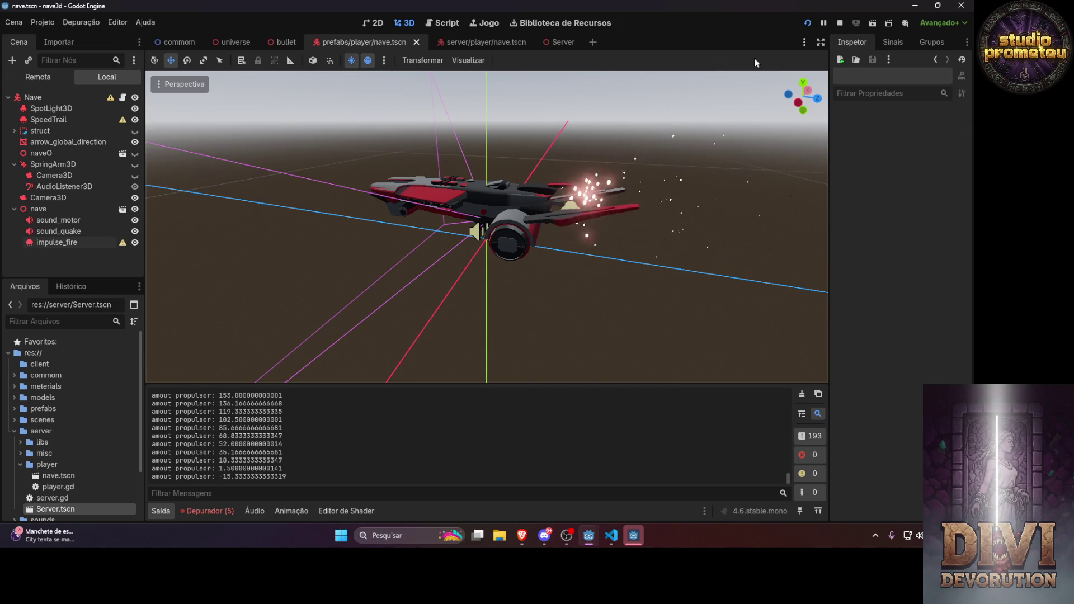
Select impulse_fire and undo an accidental move of the particles
{"action": "left_click", "coordinate": [67, 242]}
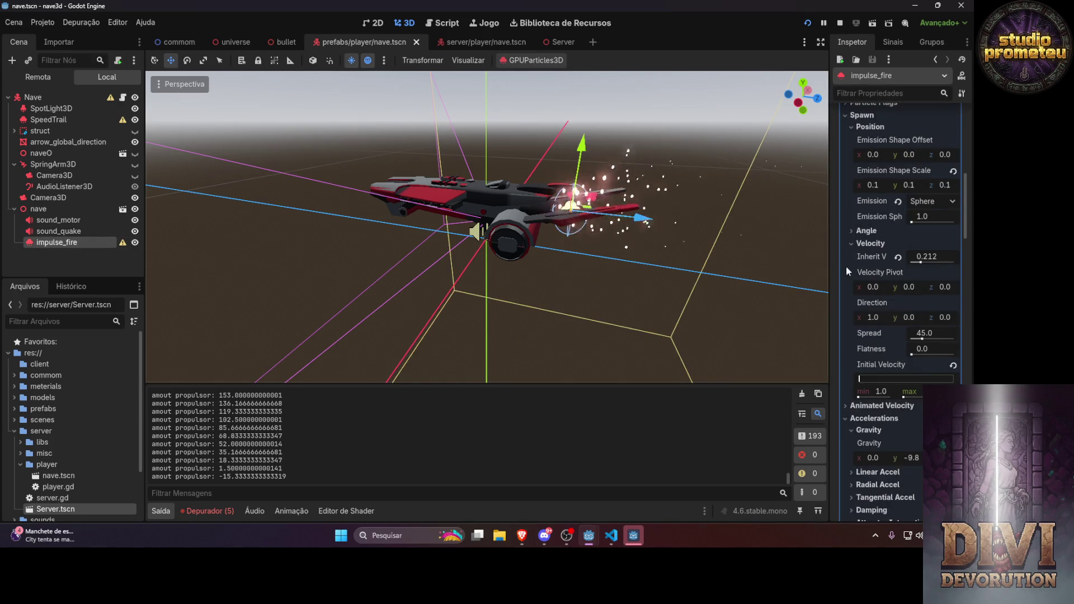
{"action": "scroll", "coordinate": [914, 273], "scroll_direction": "down", "scroll_amount": 3}
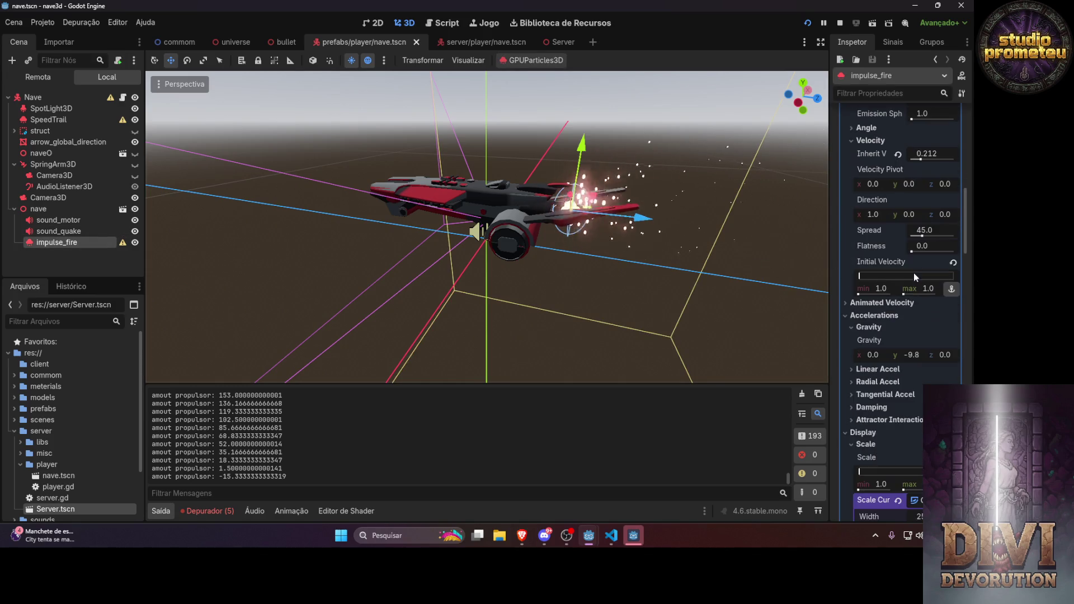
{"action": "scroll", "coordinate": [923, 248], "scroll_direction": "up", "scroll_amount": 2}
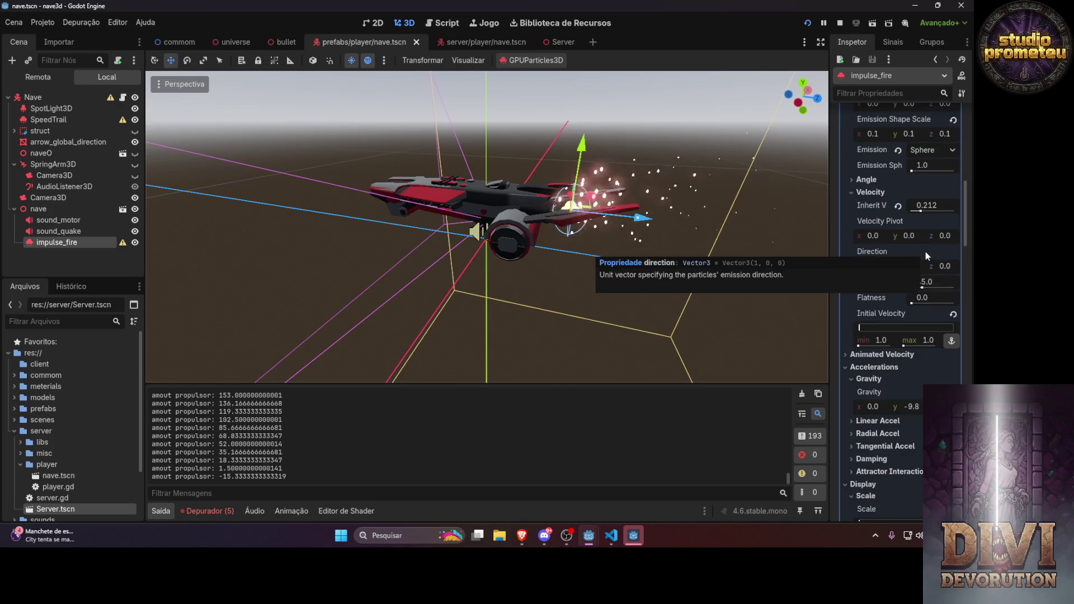
{"action": "left_click_drag", "start_coordinate": [605, 227], "coordinate": [548, 239]}
{"action": "key", "text": "ctrl+z"}
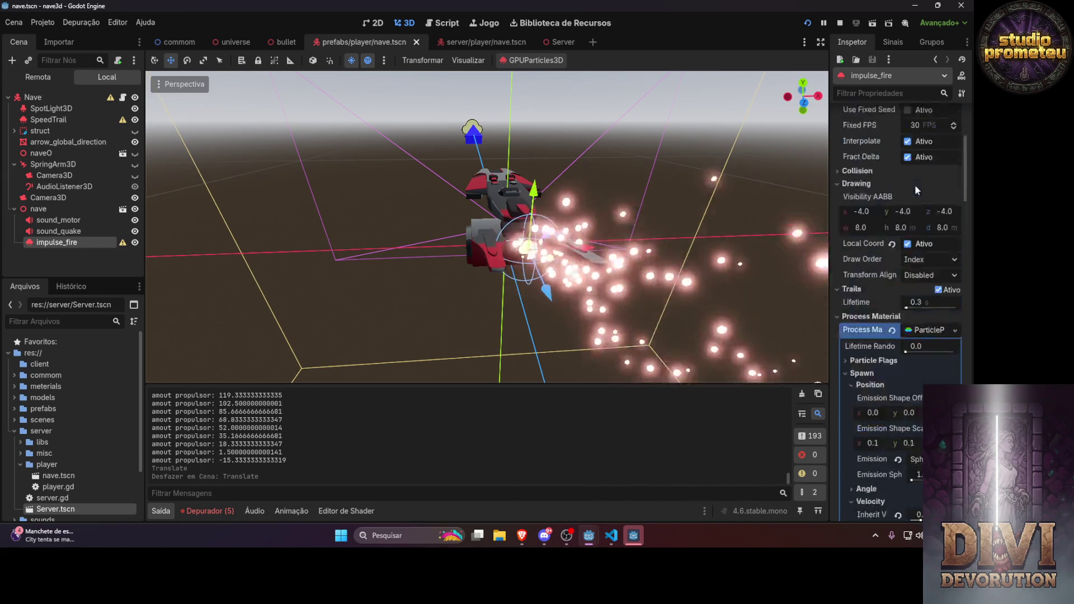
Raise impulse_fire's Amount Ratio to 1.0 and stop the running game
{"action": "scroll", "coordinate": [915, 185], "scroll_direction": "up", "scroll_amount": 10}
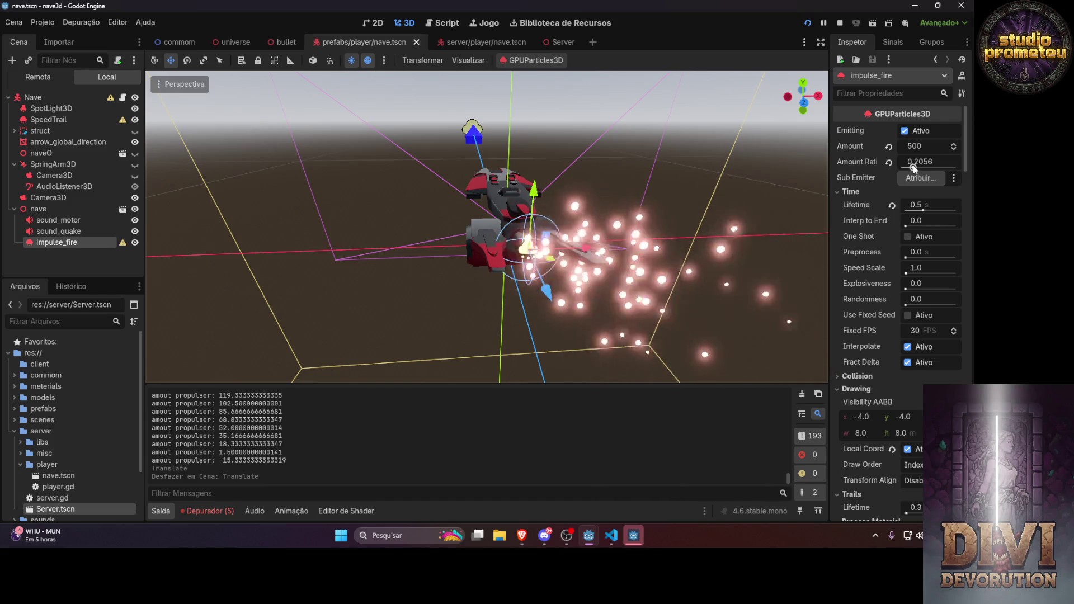
{"action": "left_click_drag", "start_coordinate": [914, 165], "coordinate": [959, 169]}
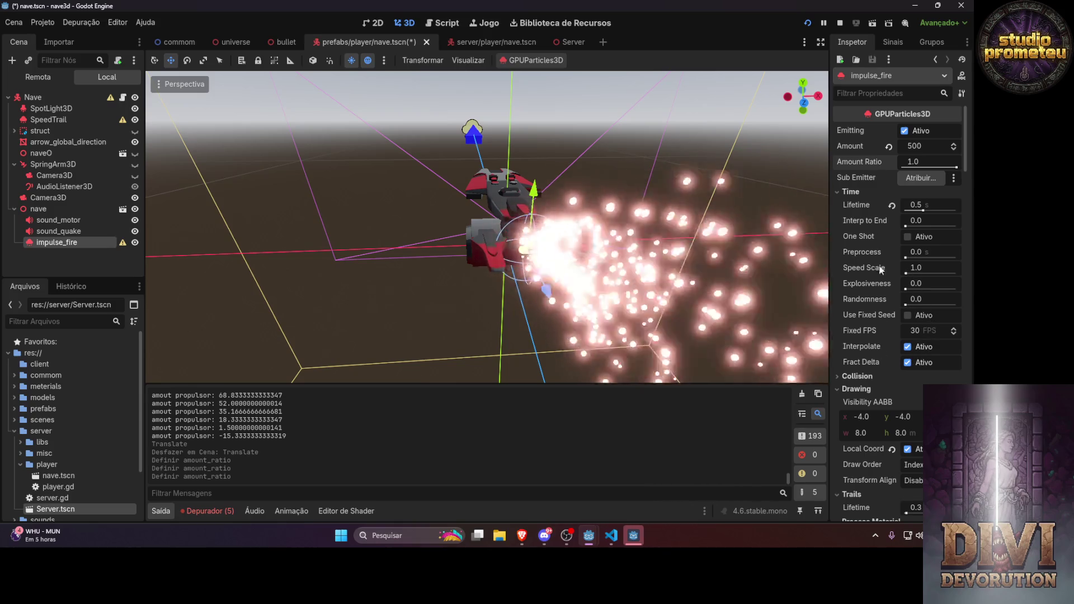
{"action": "left_click", "coordinate": [840, 23]}
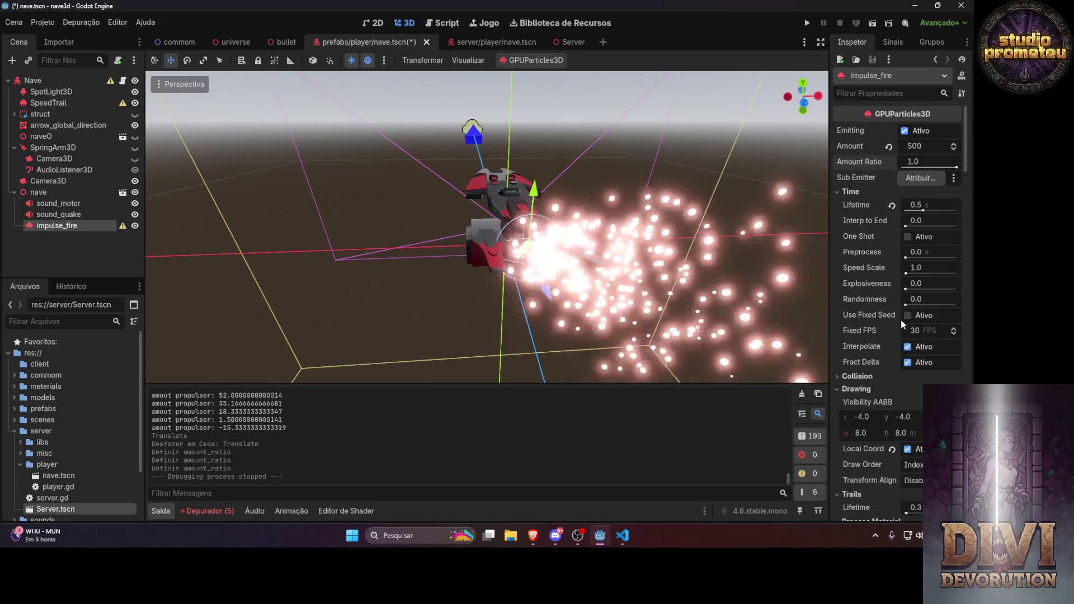
Set the initial velocity minimum to 10
{"action": "scroll", "coordinate": [899, 320], "scroll_direction": "down", "scroll_amount": 4}
{"action": "scroll", "coordinate": [901, 314], "scroll_direction": "down", "scroll_amount": 4}
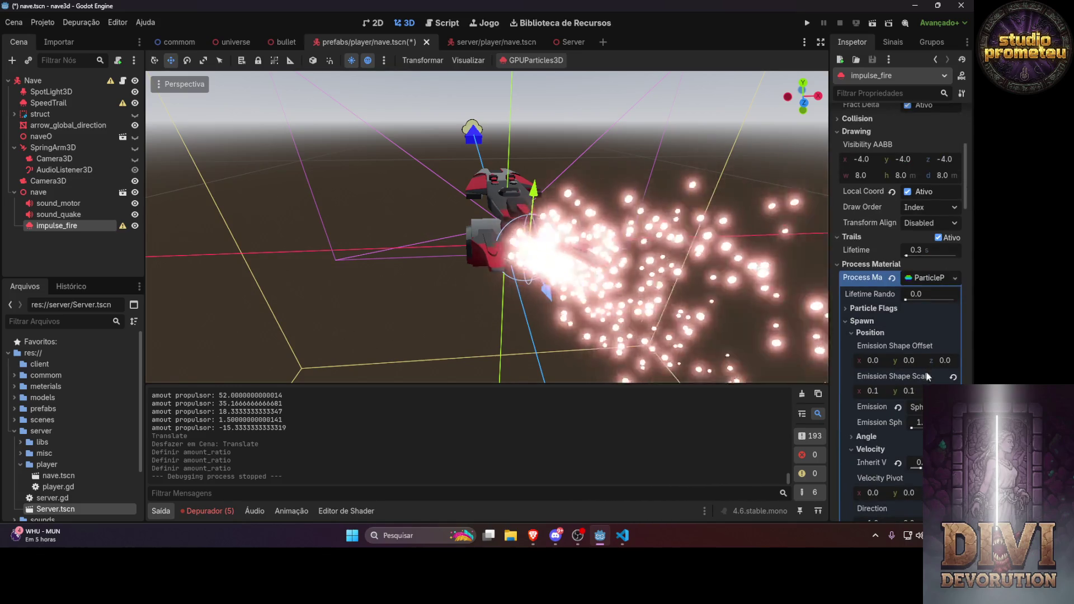
{"action": "scroll", "coordinate": [898, 313], "scroll_direction": "down", "scroll_amount": 3}
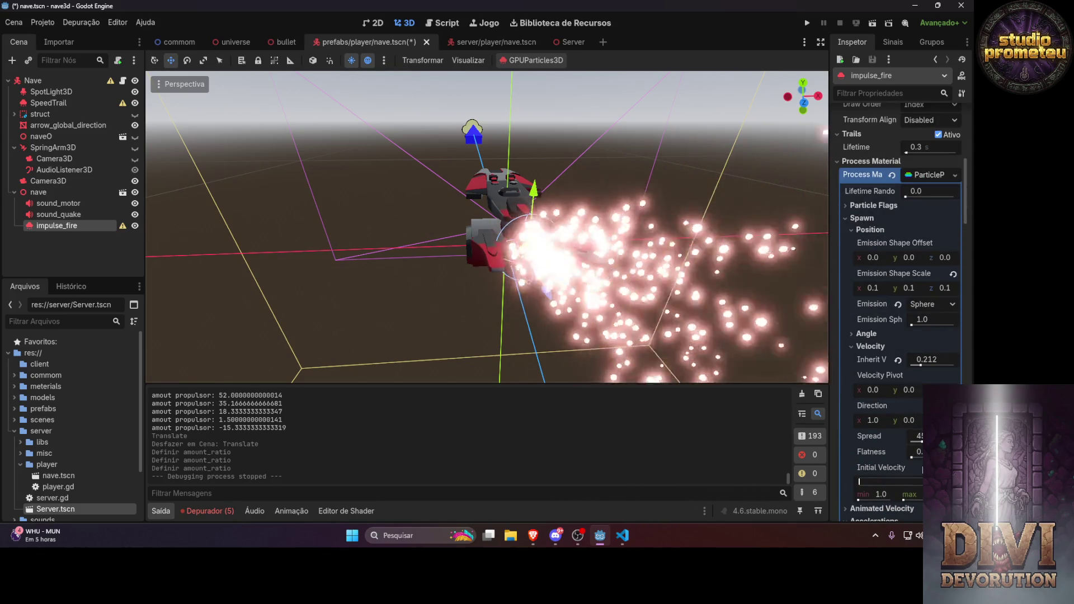
{"action": "left_click", "coordinate": [888, 494]}
{"action": "type", "text": "10"}
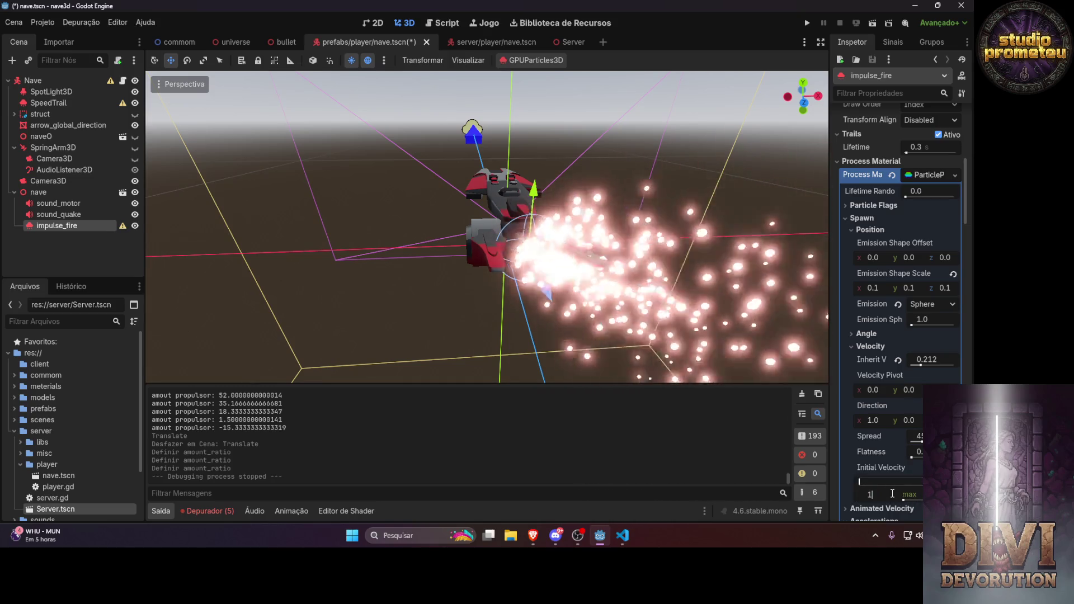
{"action": "key", "text": "Return"}
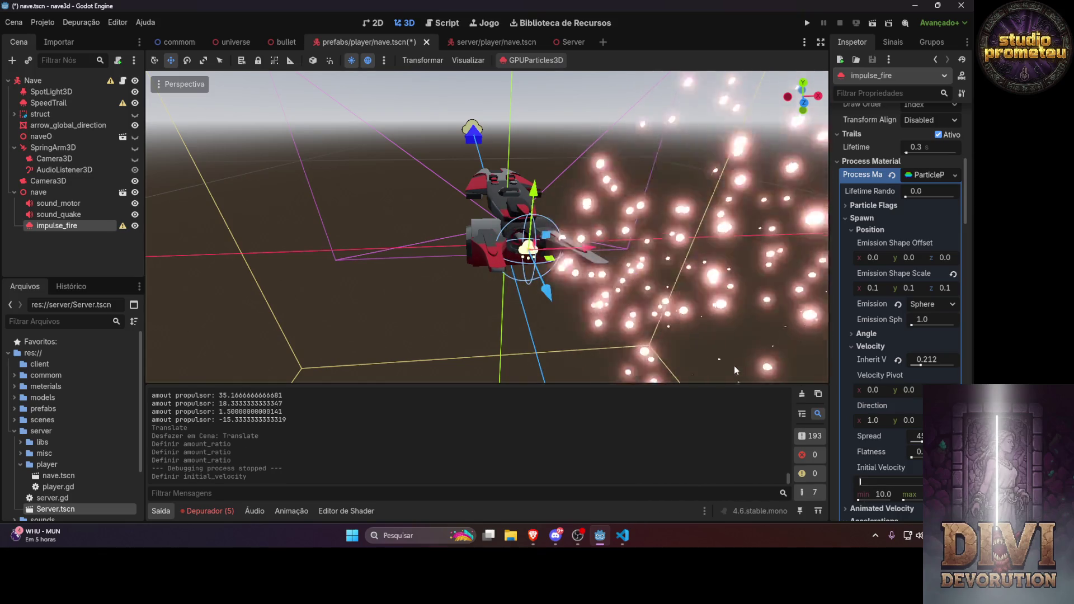
Set the particles' vertical gravity to 0
{"action": "scroll", "coordinate": [874, 357], "scroll_direction": "down", "scroll_amount": 5}
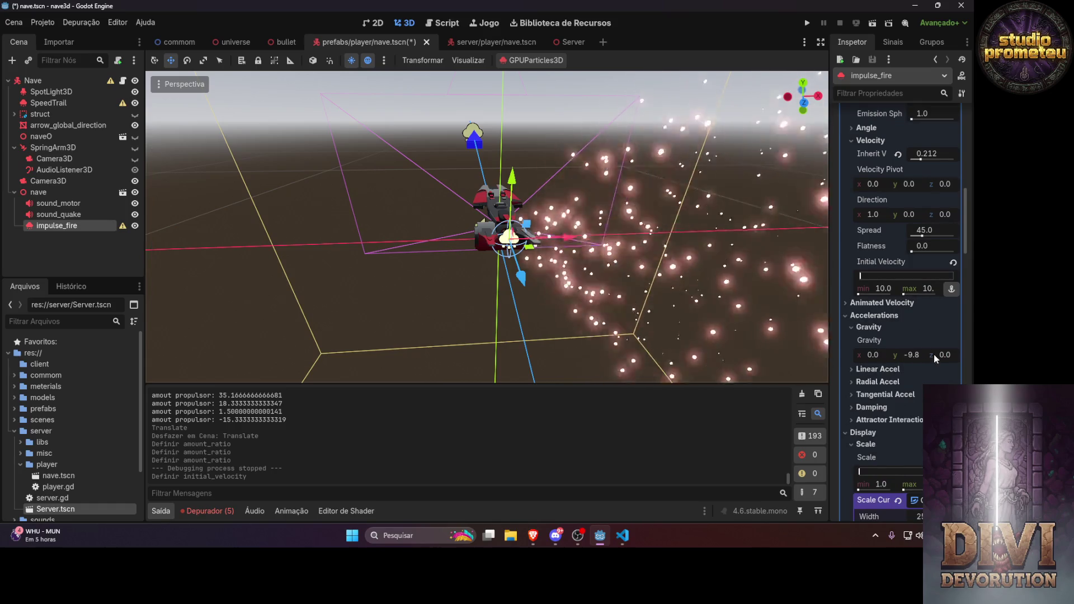
{"action": "left_click", "coordinate": [911, 355]}
{"action": "type", "text": "0"}
{"action": "key", "text": "Return"}
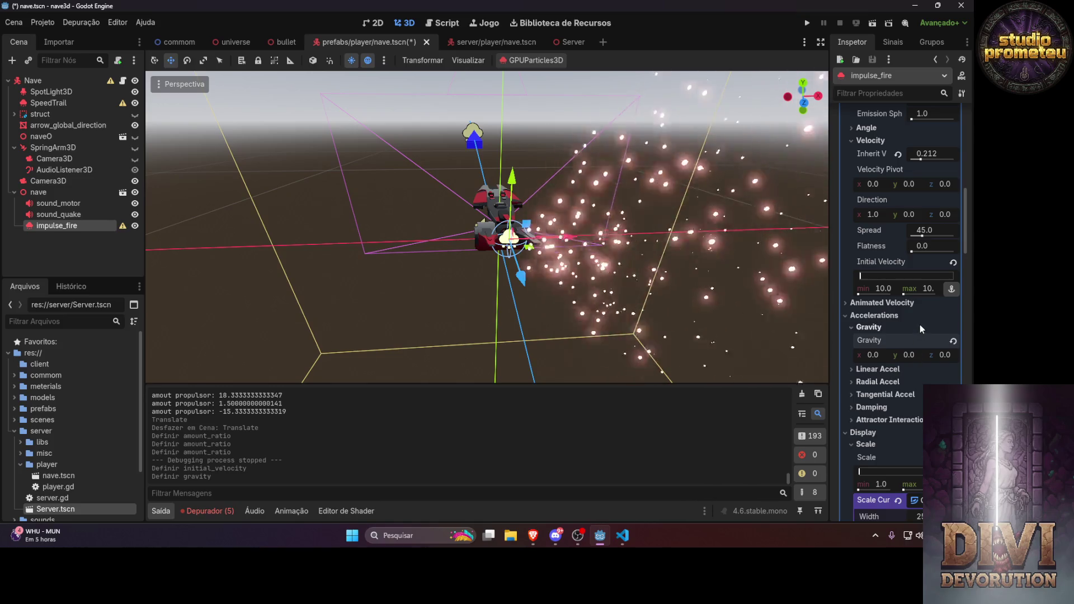
{"action": "scroll", "coordinate": [922, 330], "scroll_direction": "up", "scroll_amount": 2}
{"action": "scroll", "coordinate": [917, 325], "scroll_direction": "up", "scroll_amount": 2}
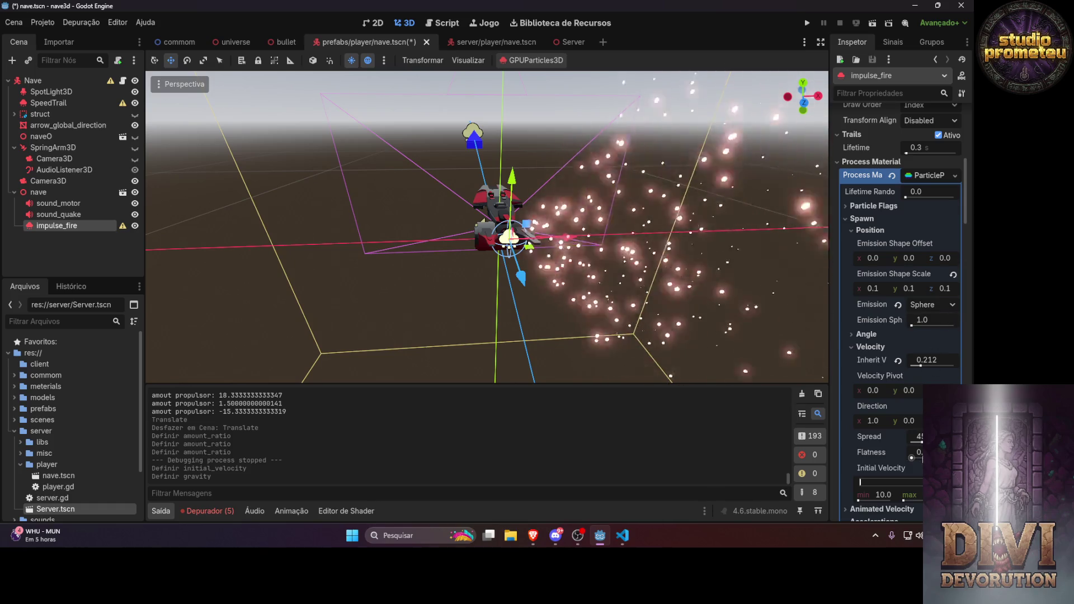
Change the initial velocity range to minimum 1 and maximum 5
{"action": "scroll", "coordinate": [910, 482], "scroll_direction": "down", "scroll_amount": 1}
{"action": "left_click", "coordinate": [903, 445]}
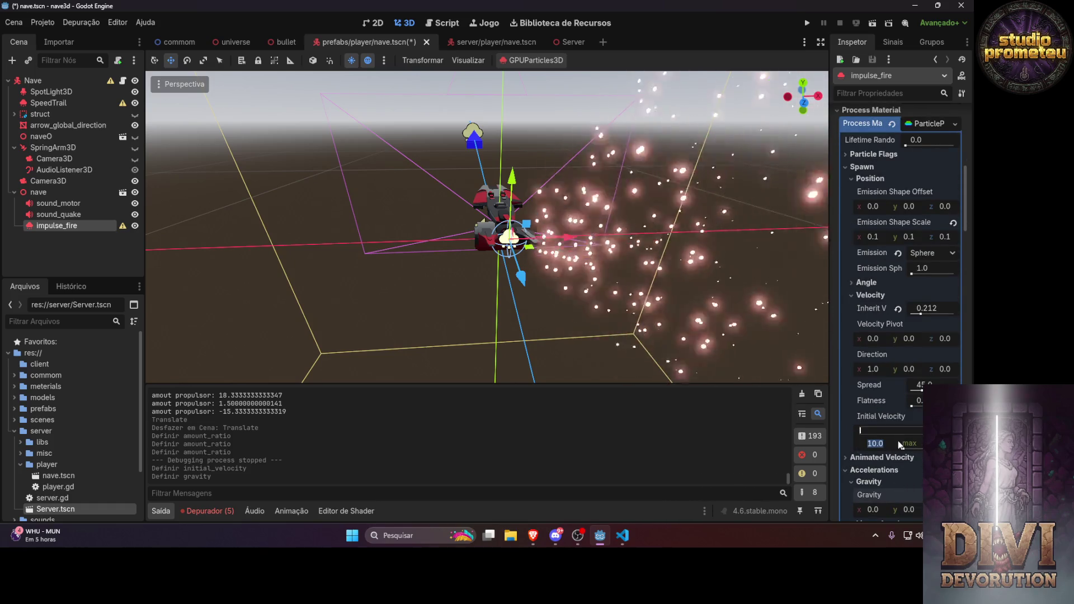
{"action": "type", "text": "5"}
{"action": "key", "text": "Return"}
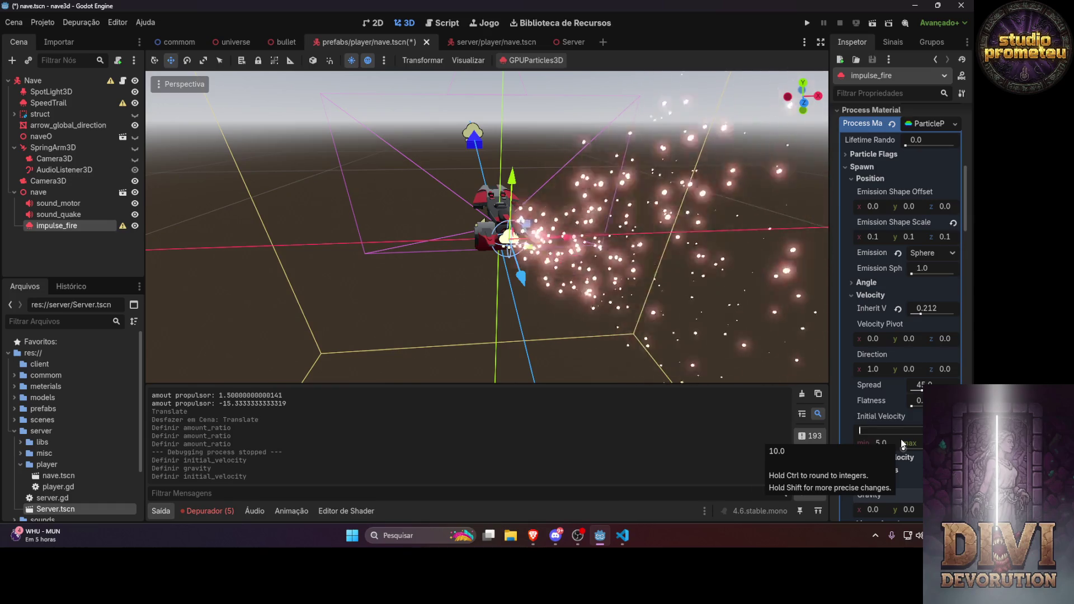
{"action": "left_click", "coordinate": [902, 444]}
{"action": "type", "text": "1"}
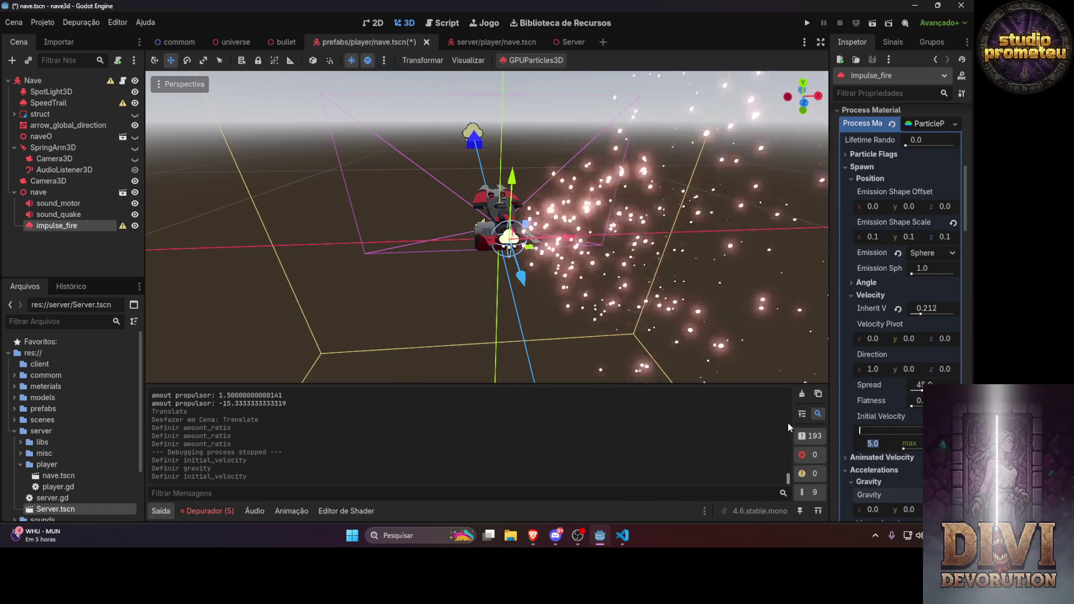
{"action": "key", "text": "Tab"}
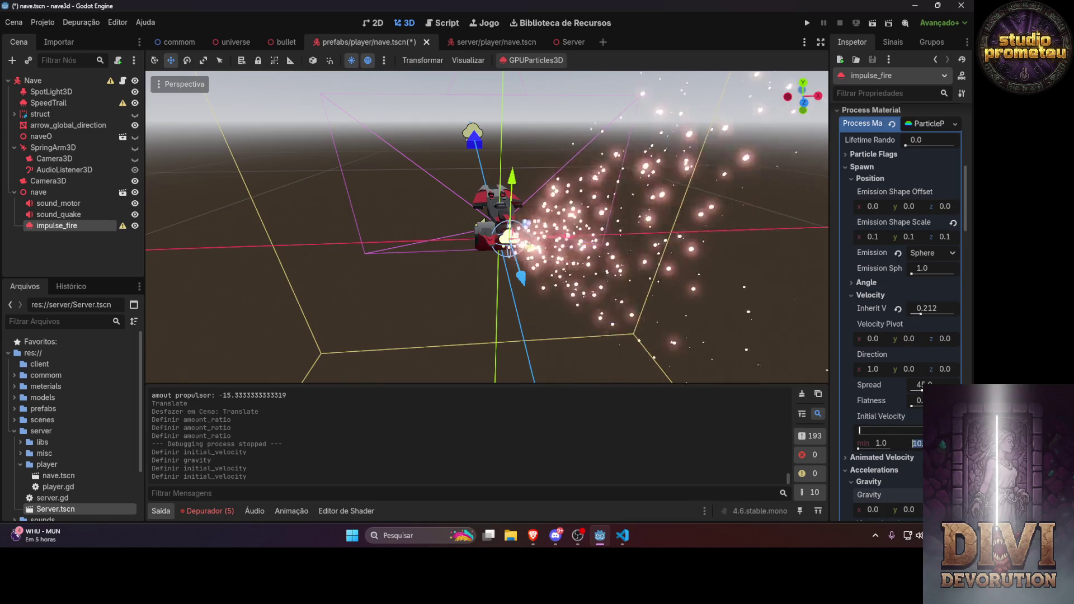
{"action": "type", "text": "5"}
{"action": "key", "text": "Return"}
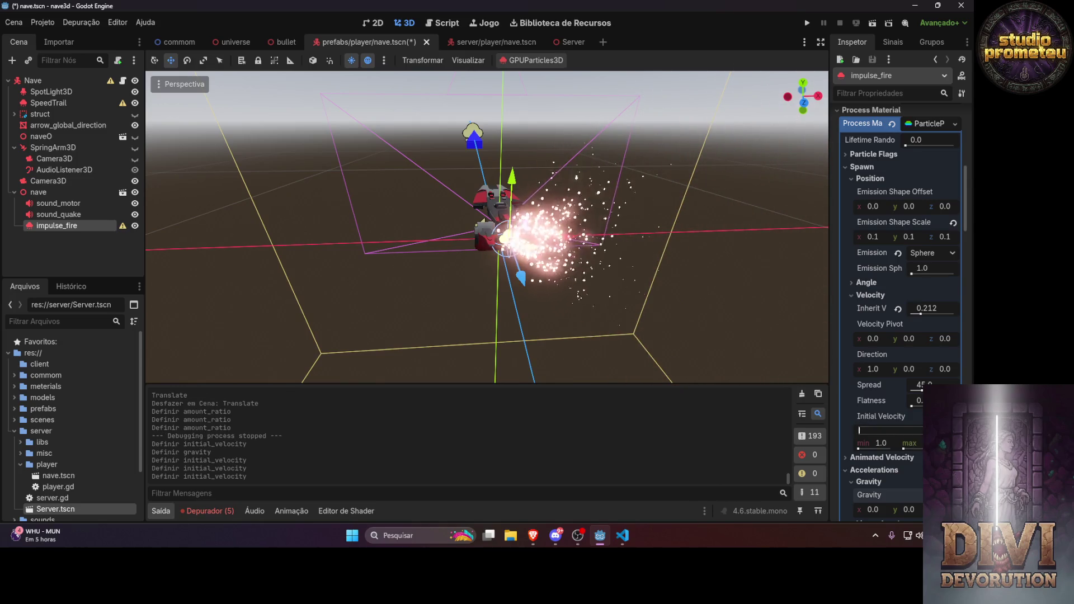
Reduce spread to about zero, set Direction y to -1, and launch the game
{"action": "mouse_move", "coordinate": [602, 258]}
{"action": "left_mouse_down"}
{"action": "mouse_move", "coordinate": [602, 280]}
{"action": "mouse_move", "coordinate": [668, 358]}
{"action": "mouse_move", "coordinate": [647, 363]}
{"action": "left_mouse_up"}
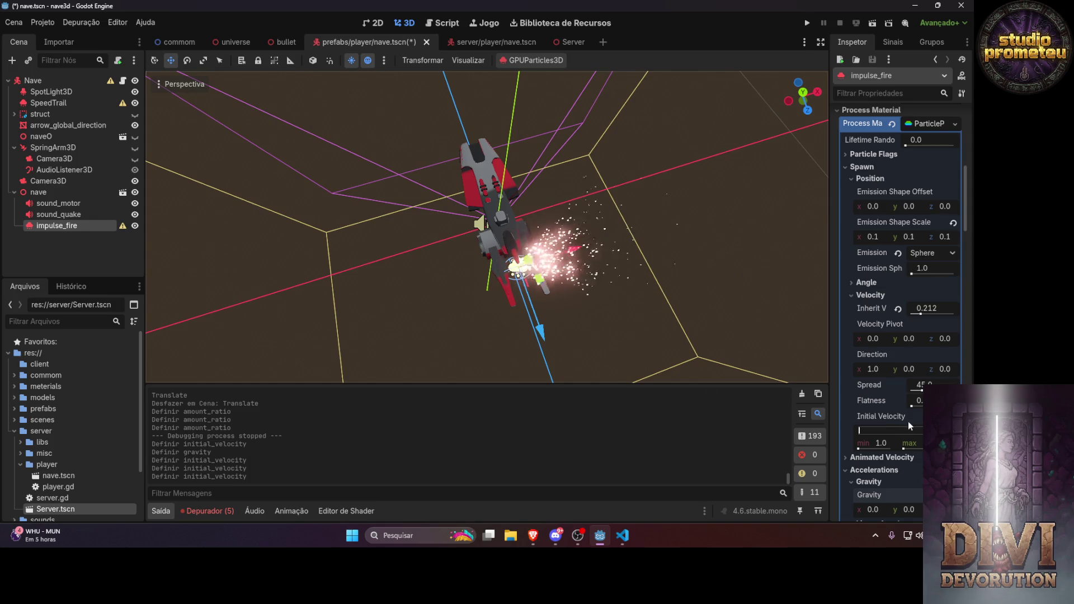
{"action": "left_click_drag", "start_coordinate": [921, 390], "coordinate": [912, 393]}
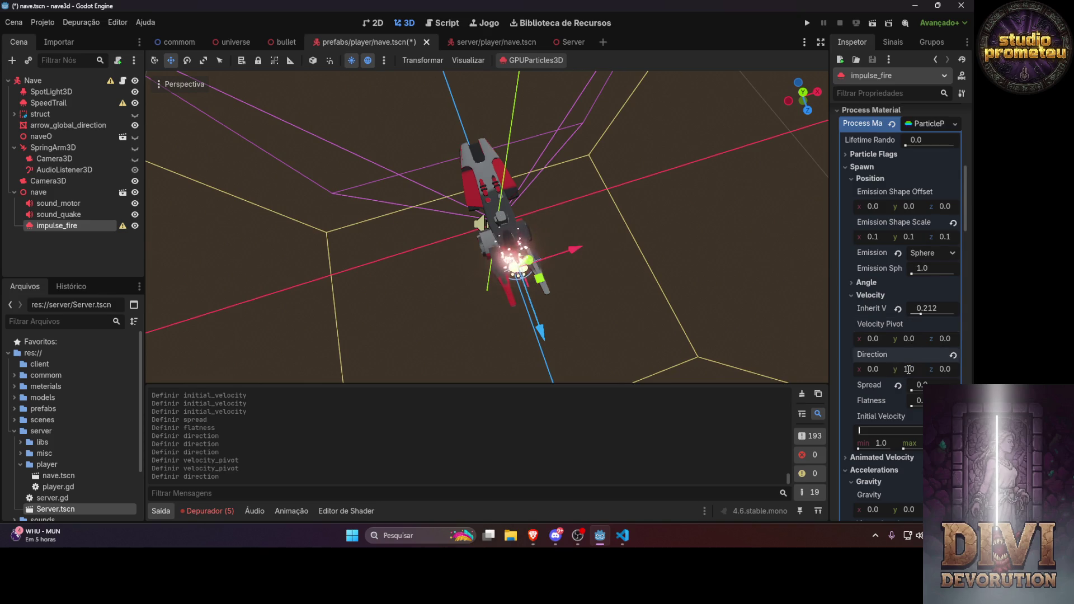
{"action": "type", "text": "-1"}
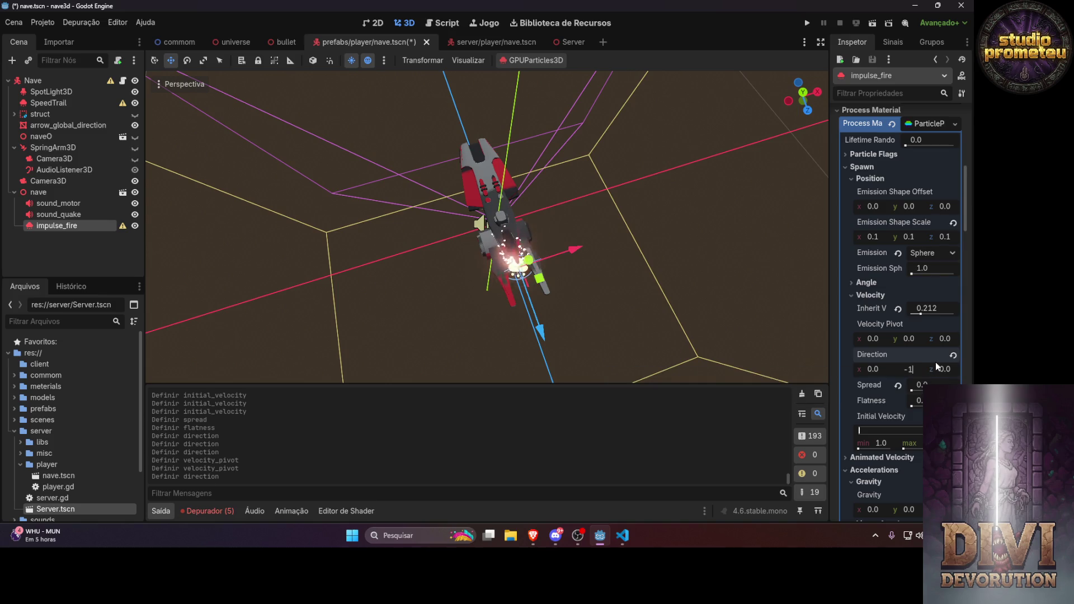
{"action": "left_click", "coordinate": [809, 23]}
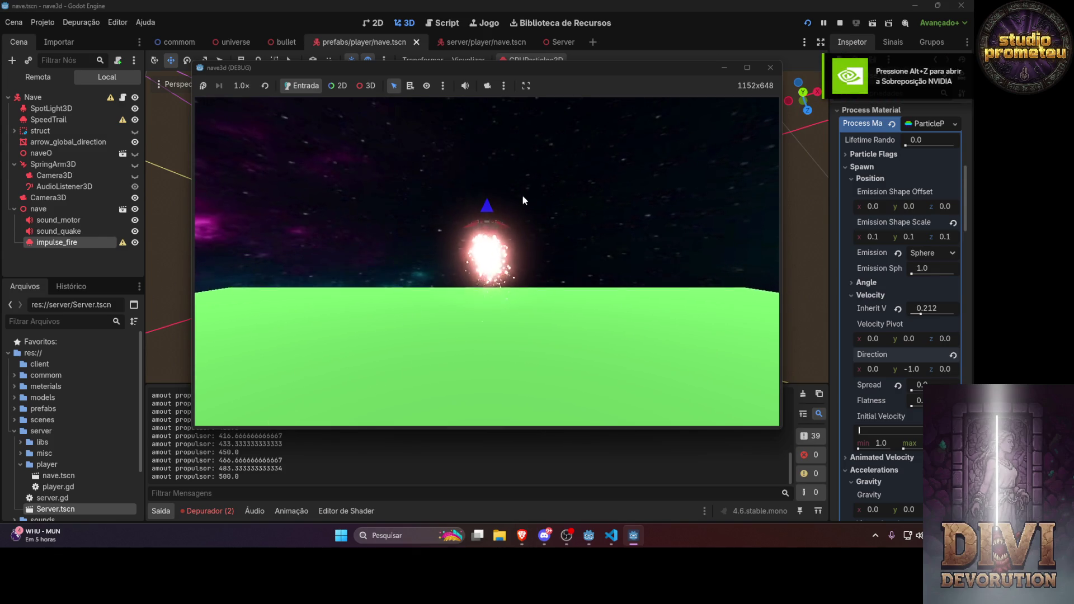
Fire six thruster bursts in the running game, then close it
{"action": "key", "text": "space"}
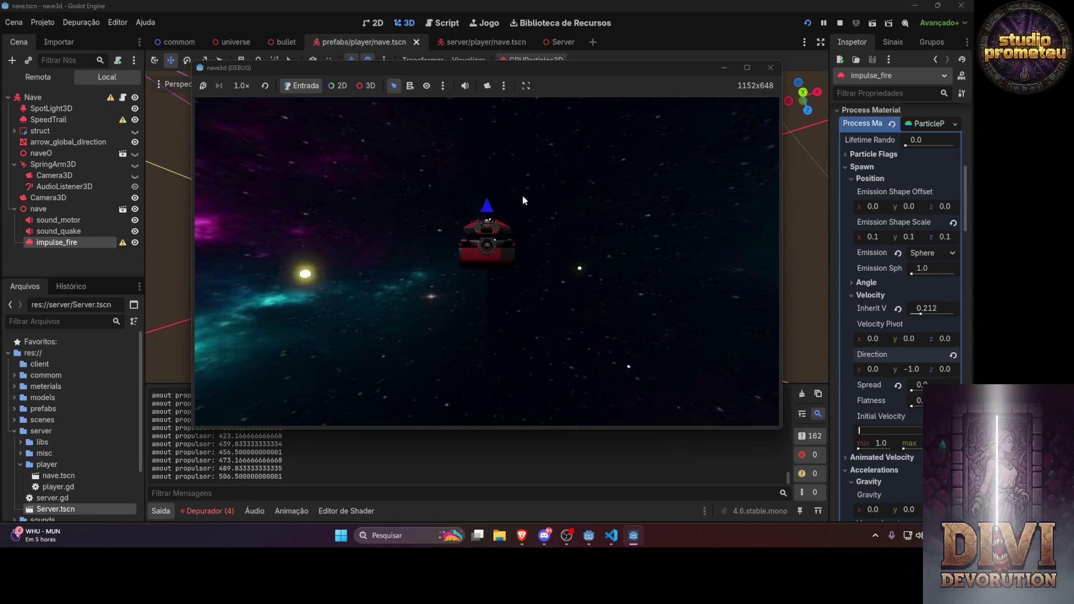
{"action": "key", "text": "space"}
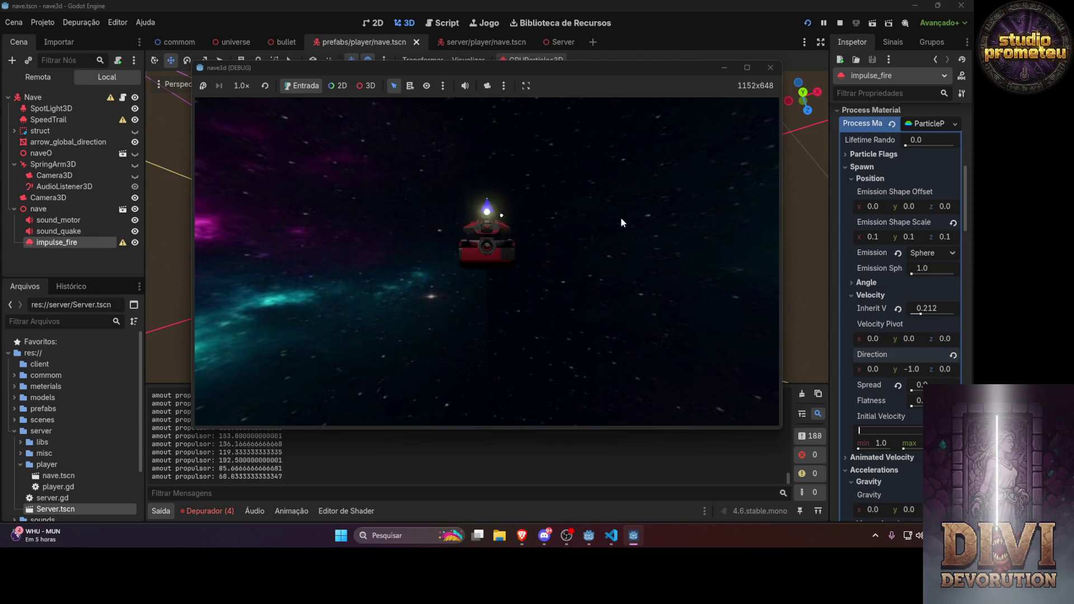
{"action": "key", "text": "space"}
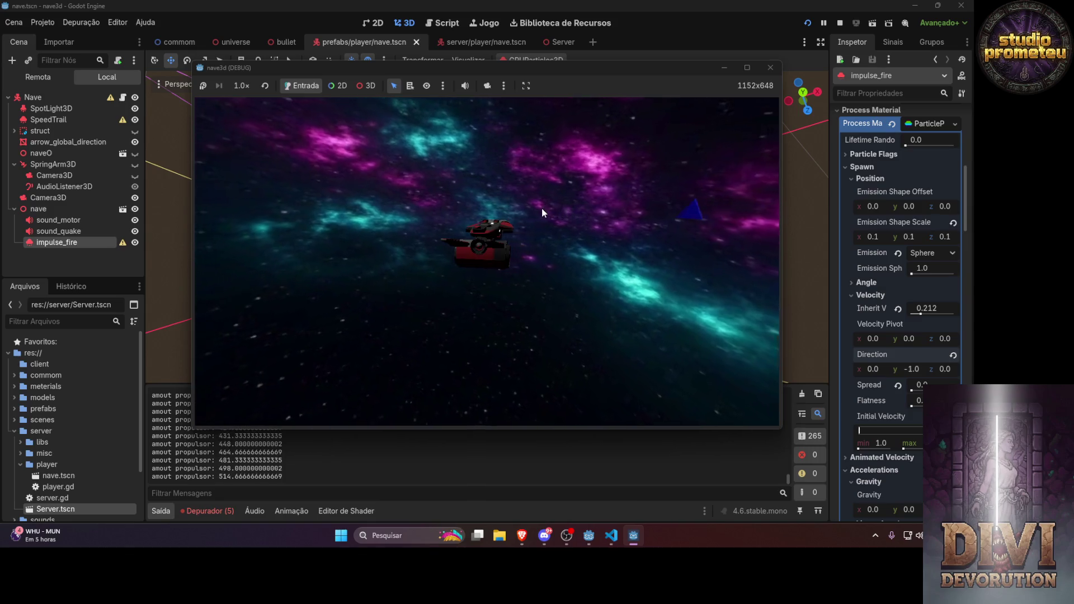
{"action": "key", "text": "space"}
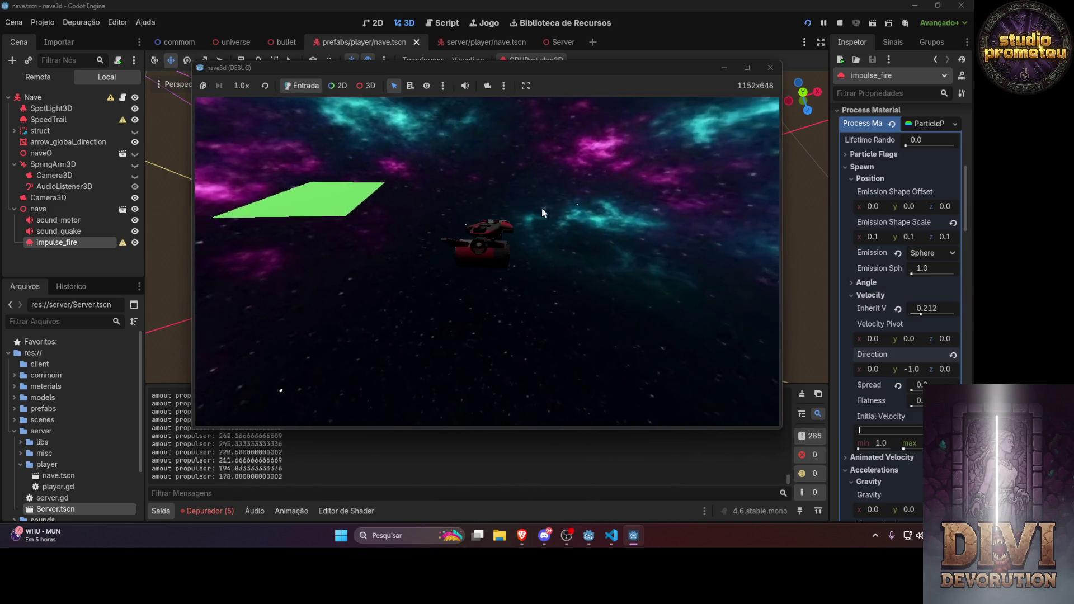
{"action": "key", "text": "space"}
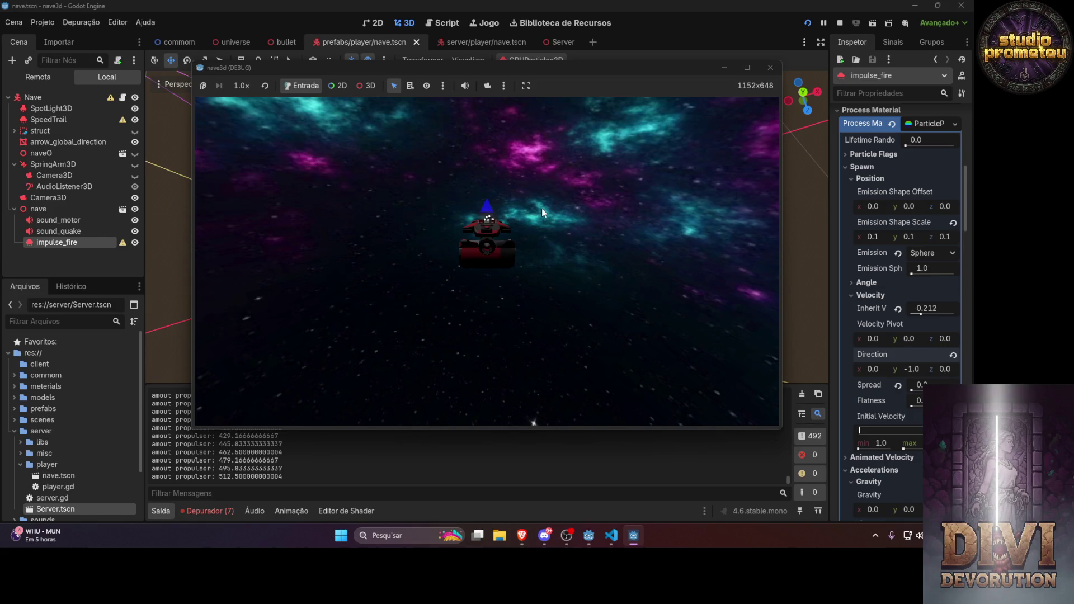
{"action": "key", "text": "space"}
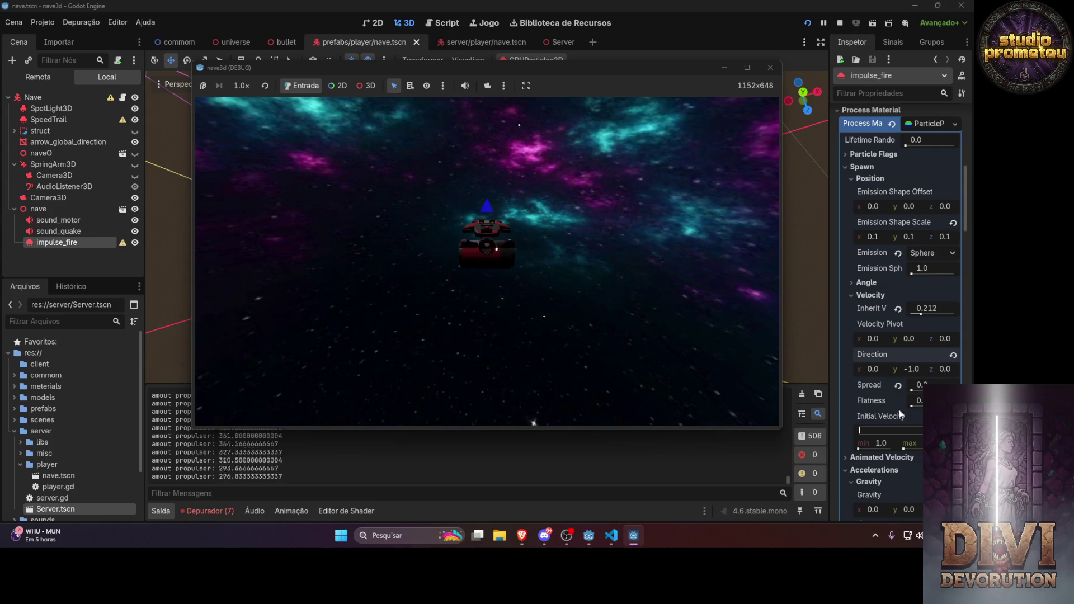
{"action": "key", "text": "F8"}
Set Direction y to 0 and relaunch the game
{"action": "type", "text": "0"}
{"action": "key", "text": "Return"}
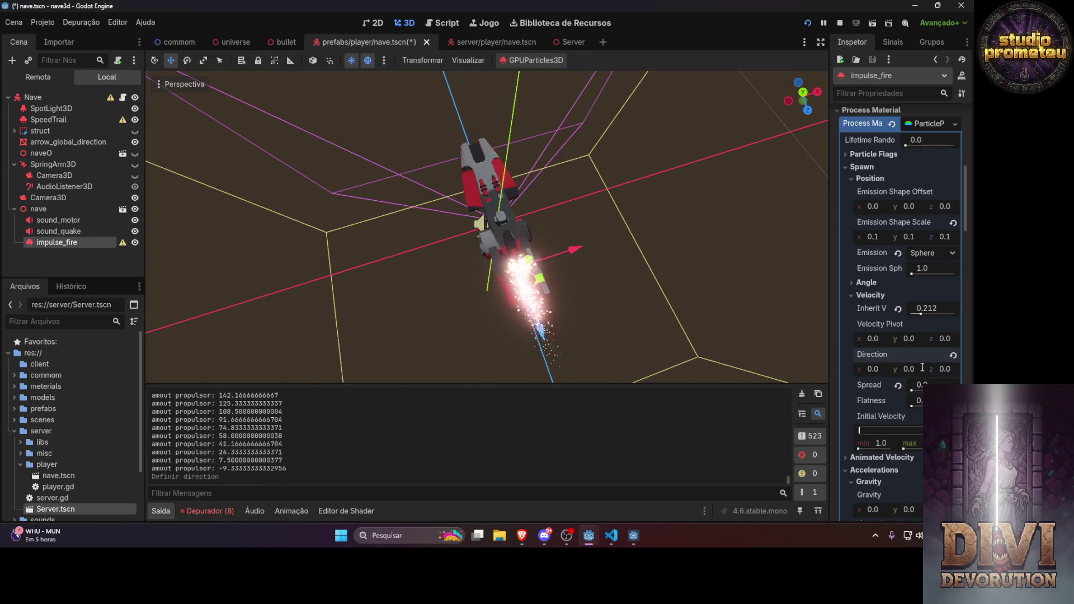
{"action": "left_click", "coordinate": [809, 27]}
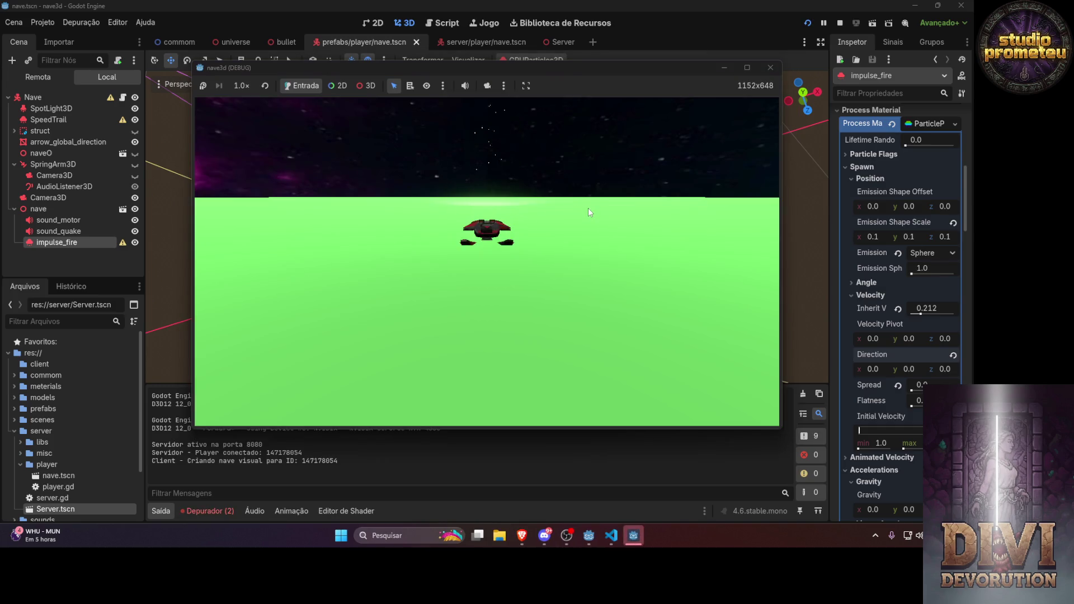
Thrust the ship off the ground, then close the game and server windows
{"action": "key", "text": "w"}
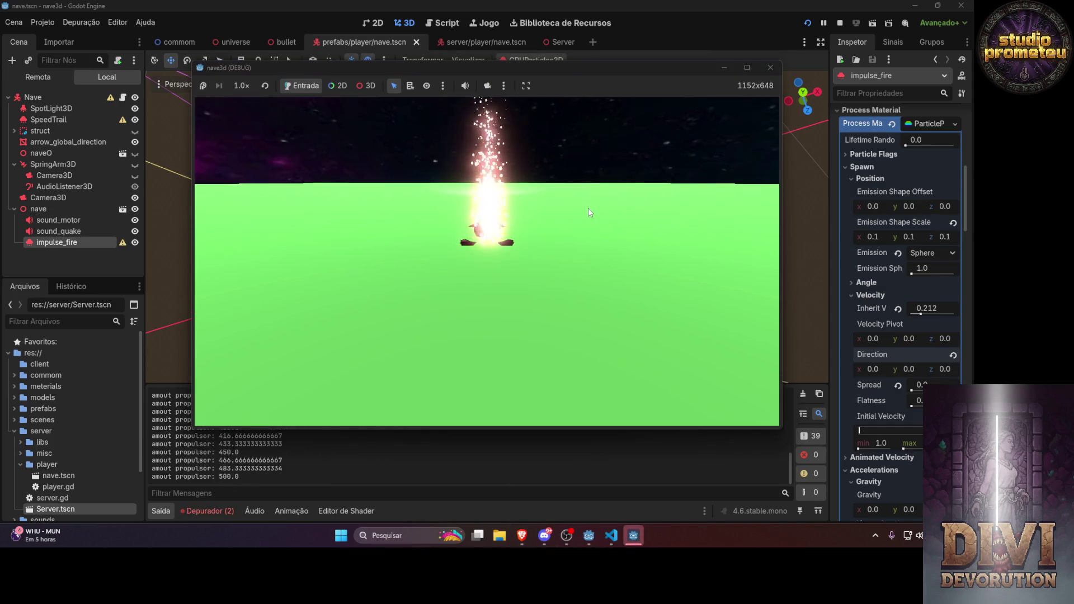
{"action": "key", "text": "w"}
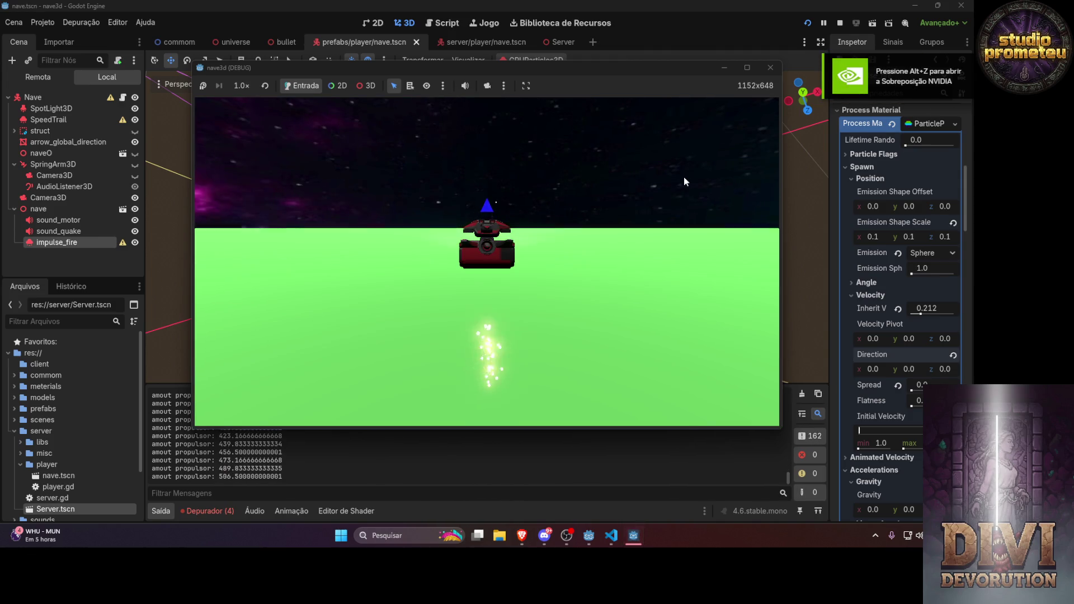
{"action": "left_click", "coordinate": [770, 68]}
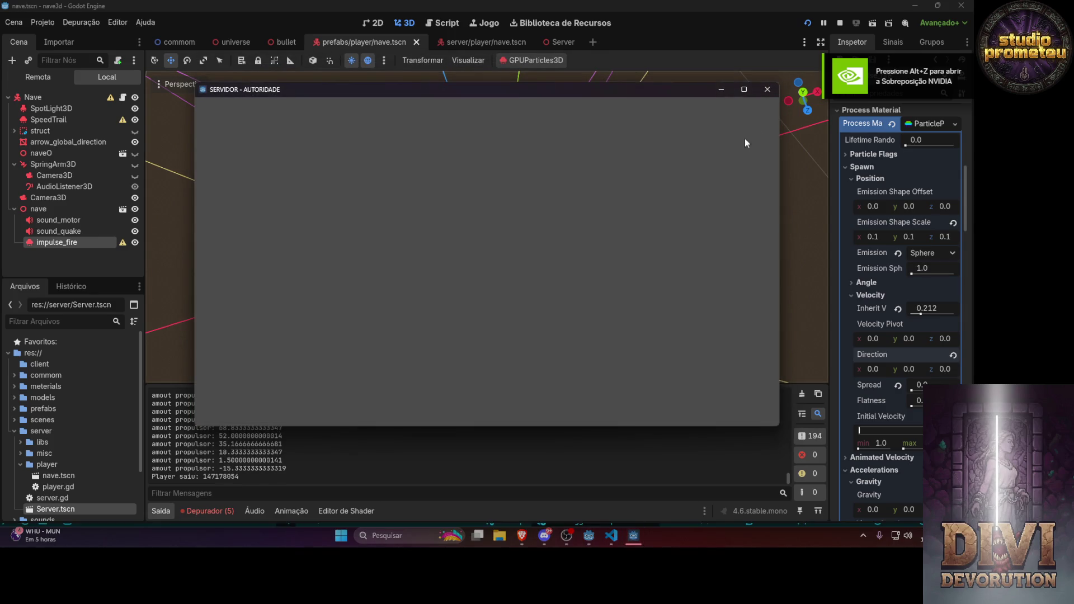
{"action": "left_click", "coordinate": [771, 90]}
{"action": "mouse_move", "coordinate": [496, 256]}
{"action": "left_mouse_down"}
{"action": "mouse_move", "coordinate": [589, 257]}
{"action": "mouse_move", "coordinate": [636, 222]}
{"action": "left_mouse_up"}
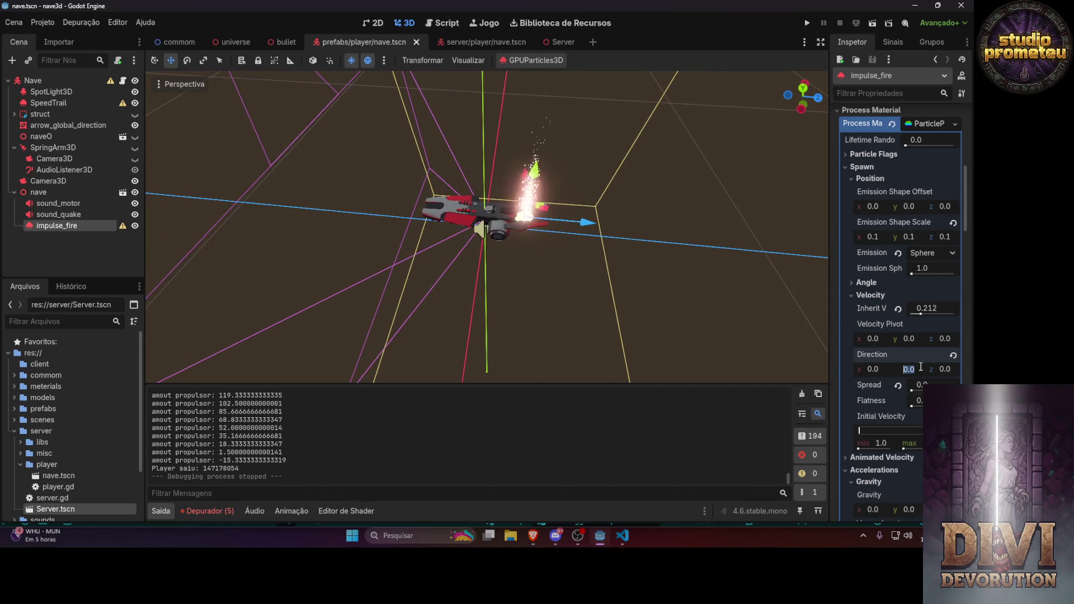
Set impulse_fire Direction y to -1, nudge the emitter along X, and run the game
{"action": "type", "text": "1"}
{"action": "key", "text": "Return"}
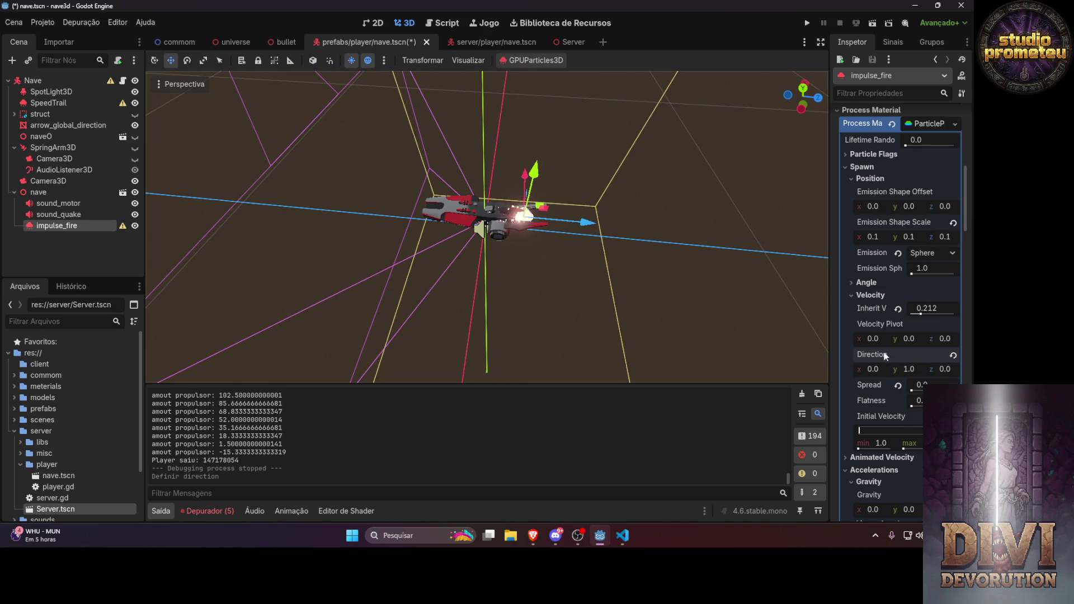
{"action": "type", "text": "1"}
{"action": "key", "text": "Return"}
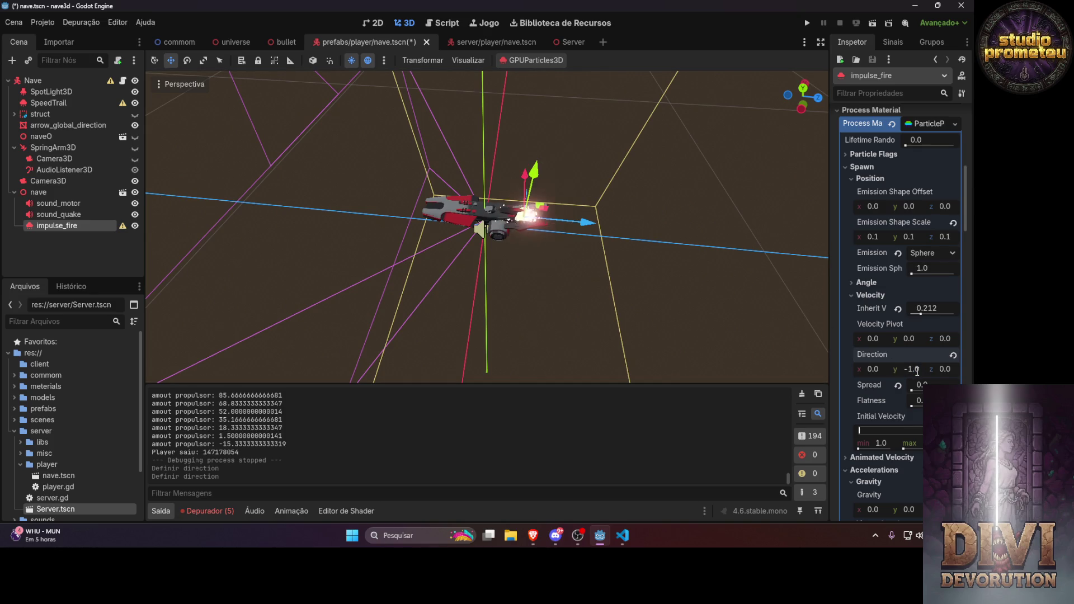
{"action": "mouse_move", "coordinate": [586, 230]}
{"action": "left_mouse_down"}
{"action": "mouse_move", "coordinate": [697, 245]}
{"action": "mouse_move", "coordinate": [639, 242]}
{"action": "left_mouse_up"}
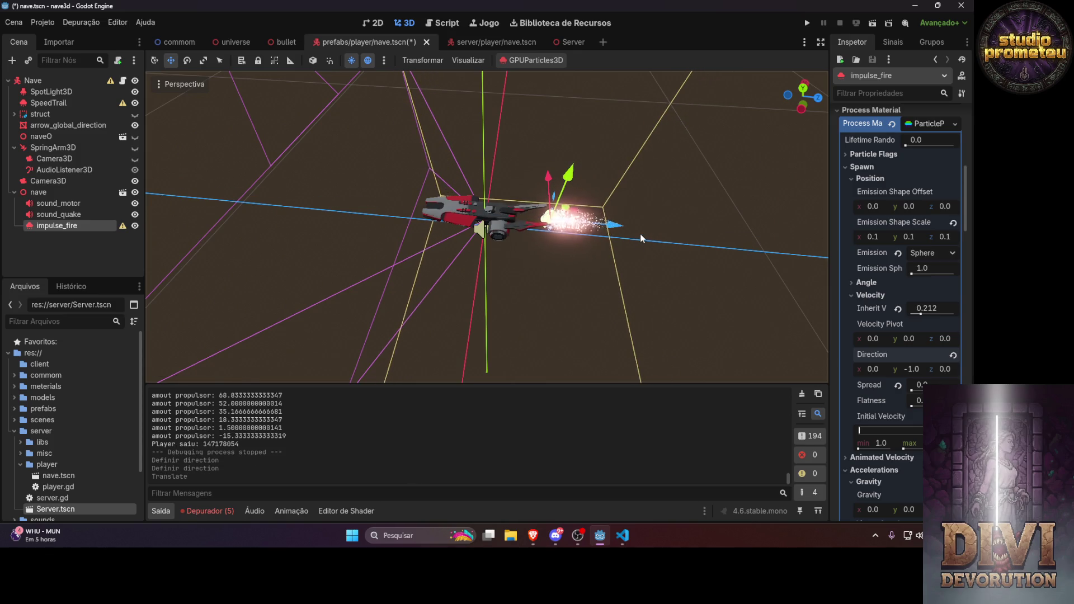
{"action": "left_click", "coordinate": [806, 25]}
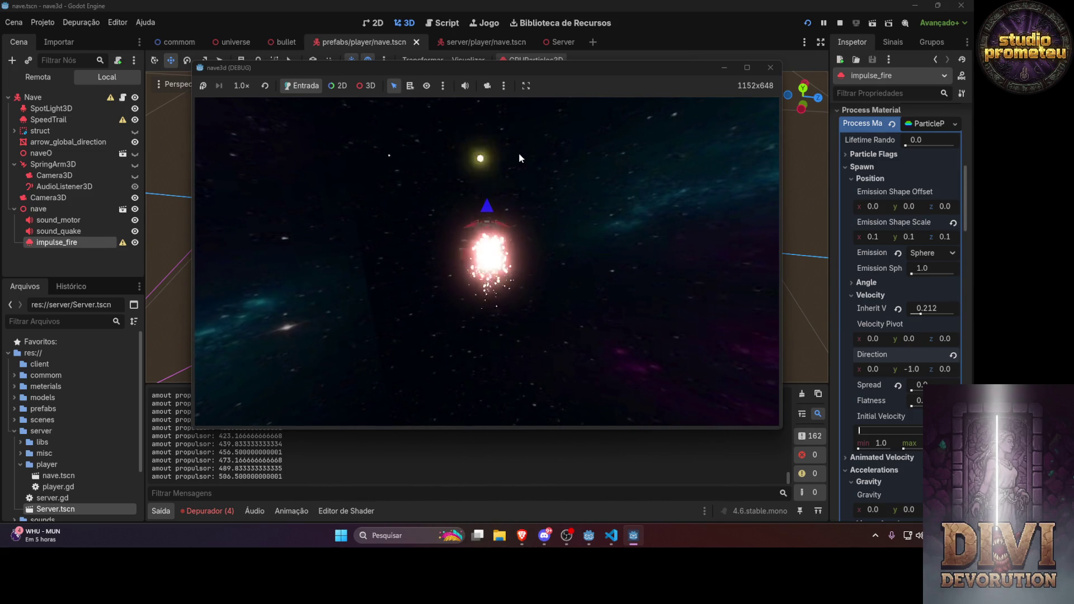
Close the game, move impulse_fire from under nave to the ship root, and bring up nave.gd in VS Code
{"action": "left_click", "coordinate": [770, 68]}
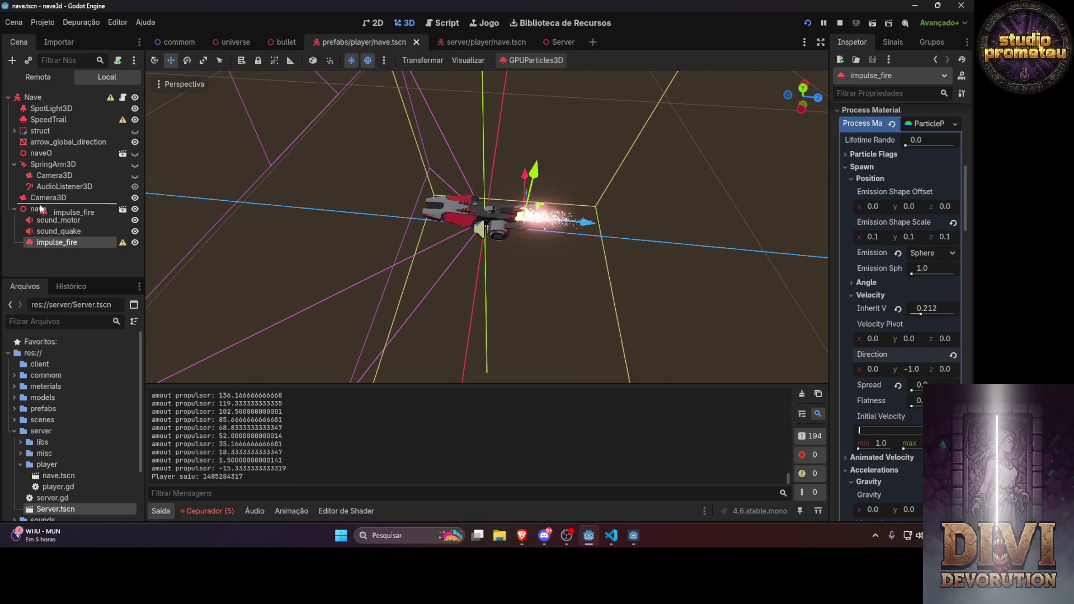
{"action": "left_click_drag", "start_coordinate": [41, 207], "coordinate": [41, 207]}
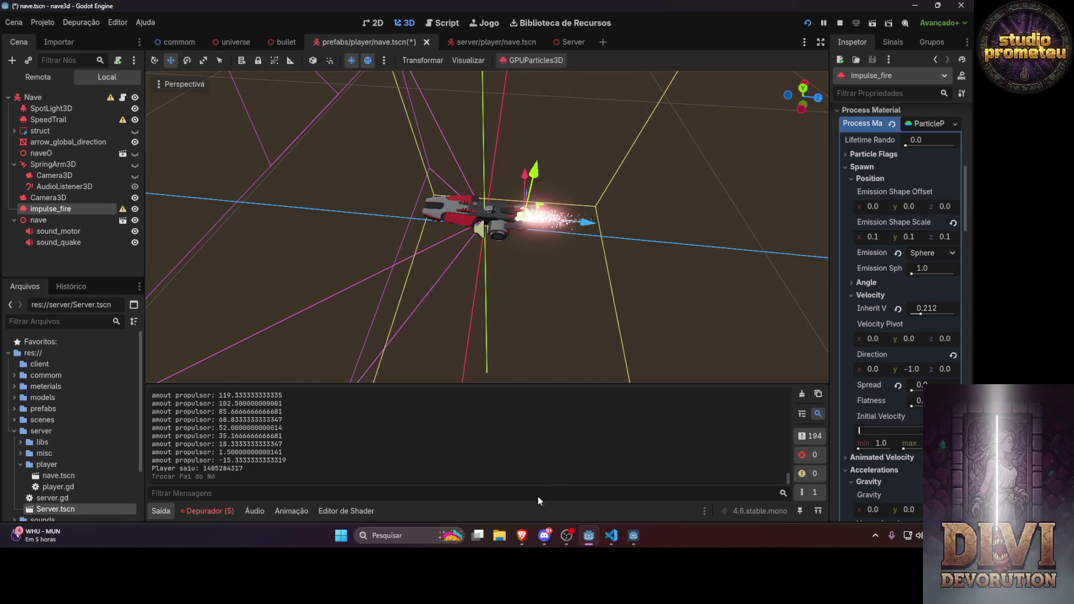
{"action": "left_click", "coordinate": [612, 535]}
{"action": "scroll", "coordinate": [559, 240], "scroll_direction": "up", "scroll_amount": 15}
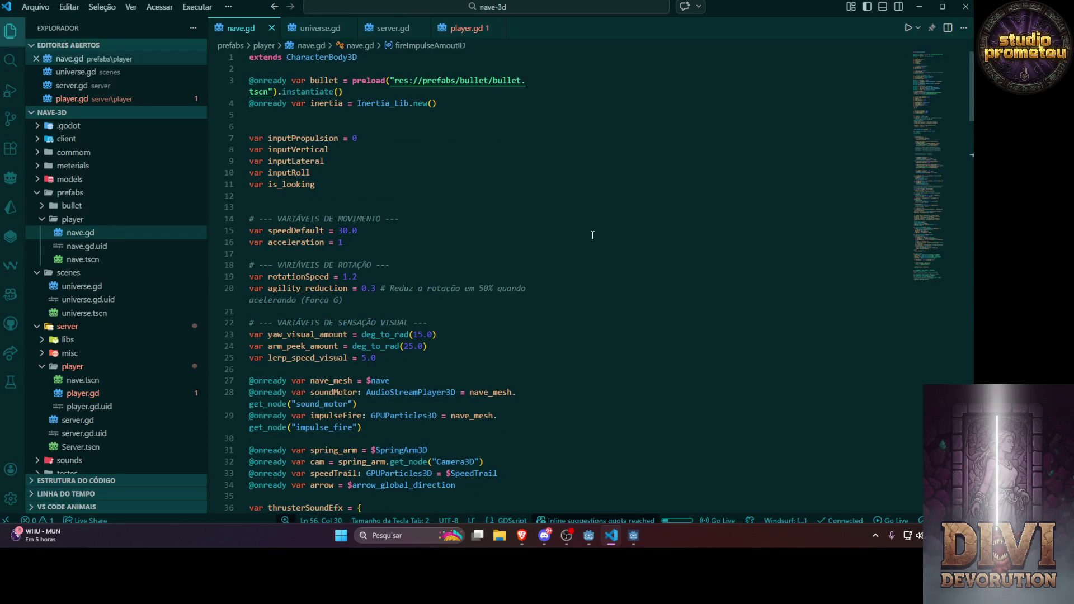
Stop the running game and replace the get_node lookup with $impulse_fire
{"action": "scroll", "coordinate": [528, 261], "scroll_direction": "down", "scroll_amount": 4}
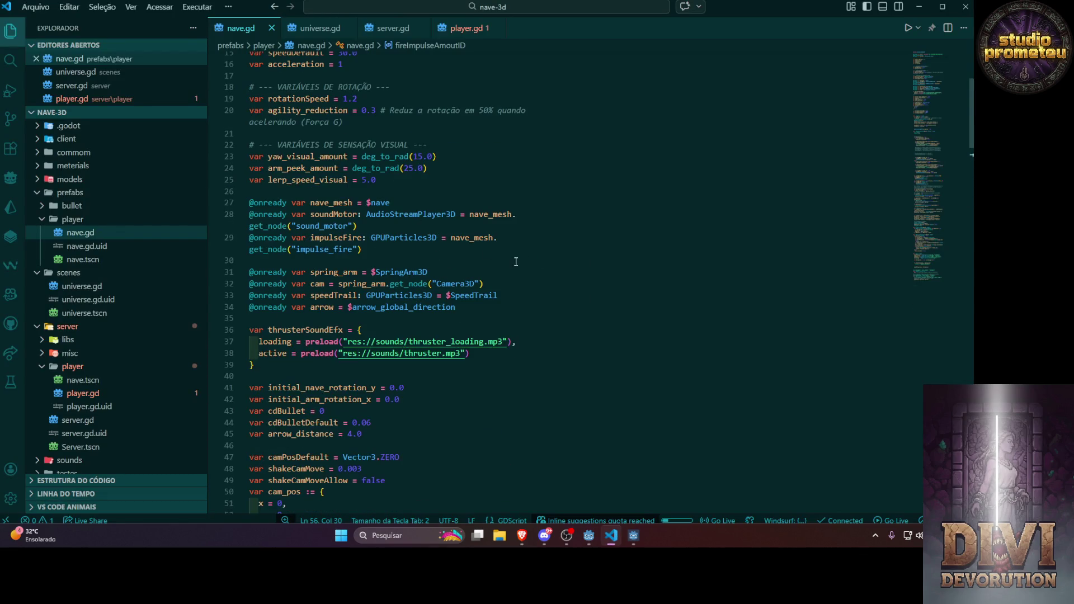
{"action": "key", "text": "alt+Tab"}
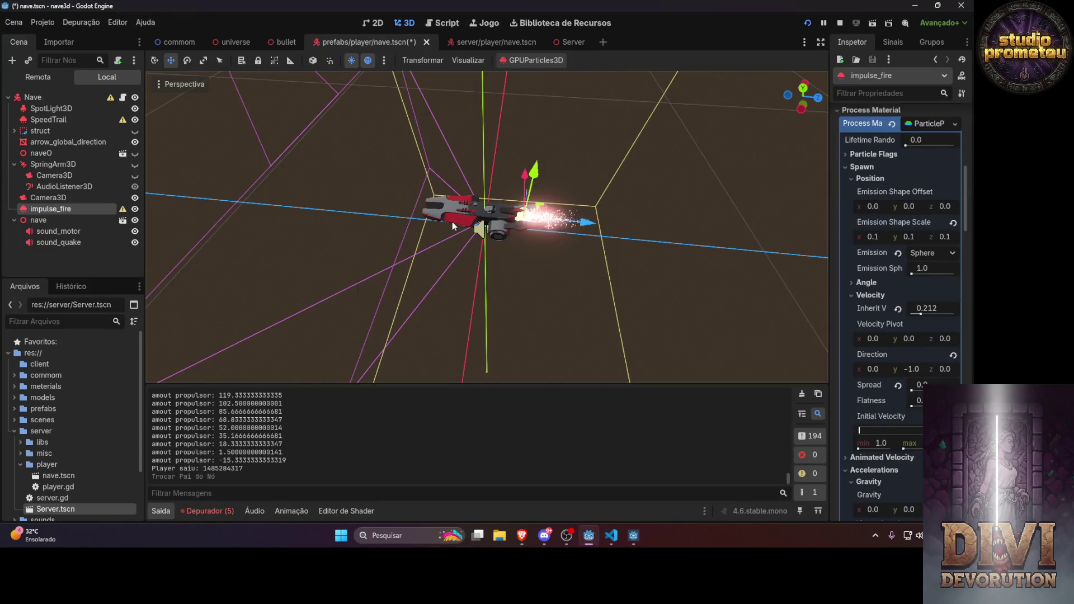
{"action": "left_click", "coordinate": [840, 23]}
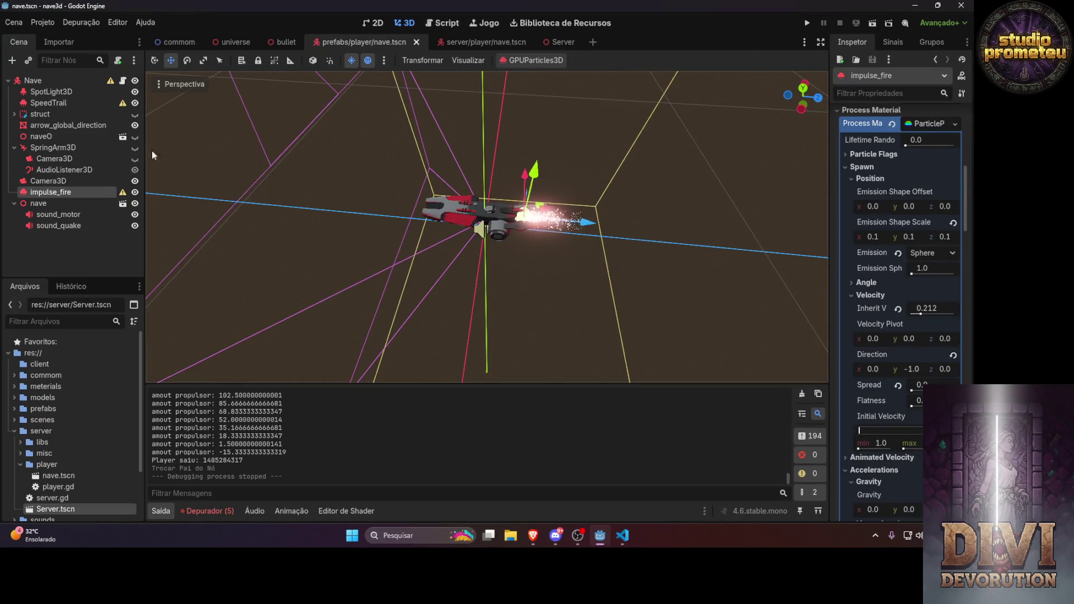
{"action": "key", "text": "alt+Tab"}
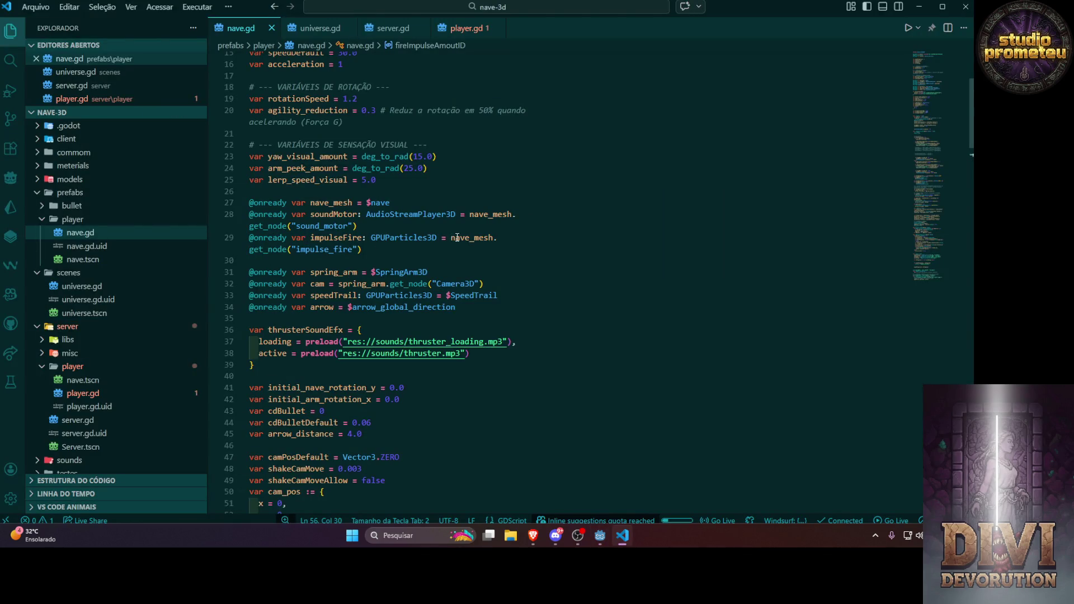
{"action": "left_click_drag", "start_coordinate": [452, 237], "coordinate": [437, 249]}
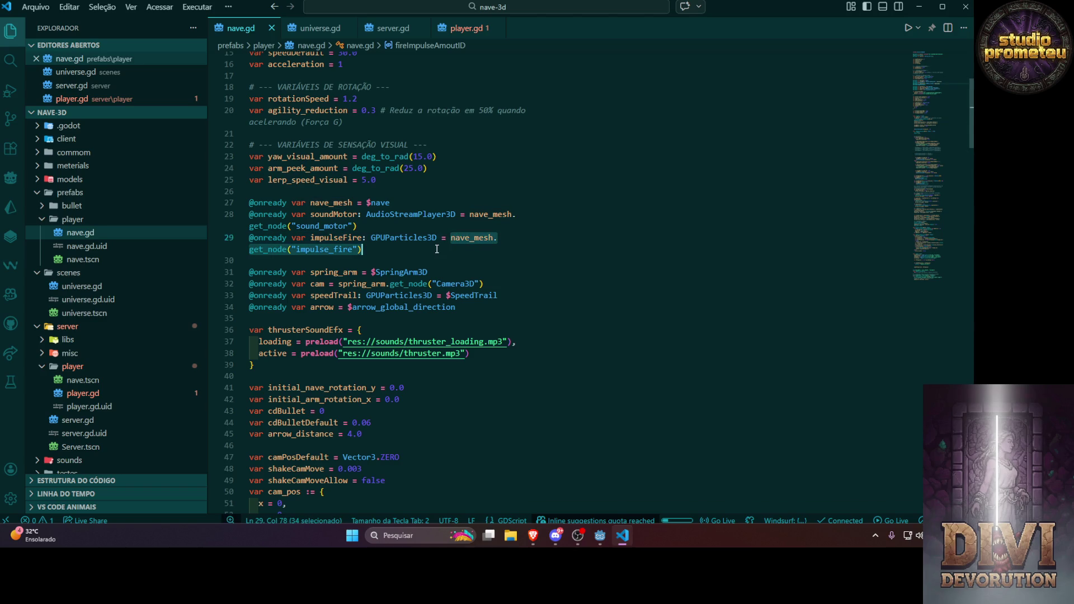
{"action": "type", "text": "$im"}
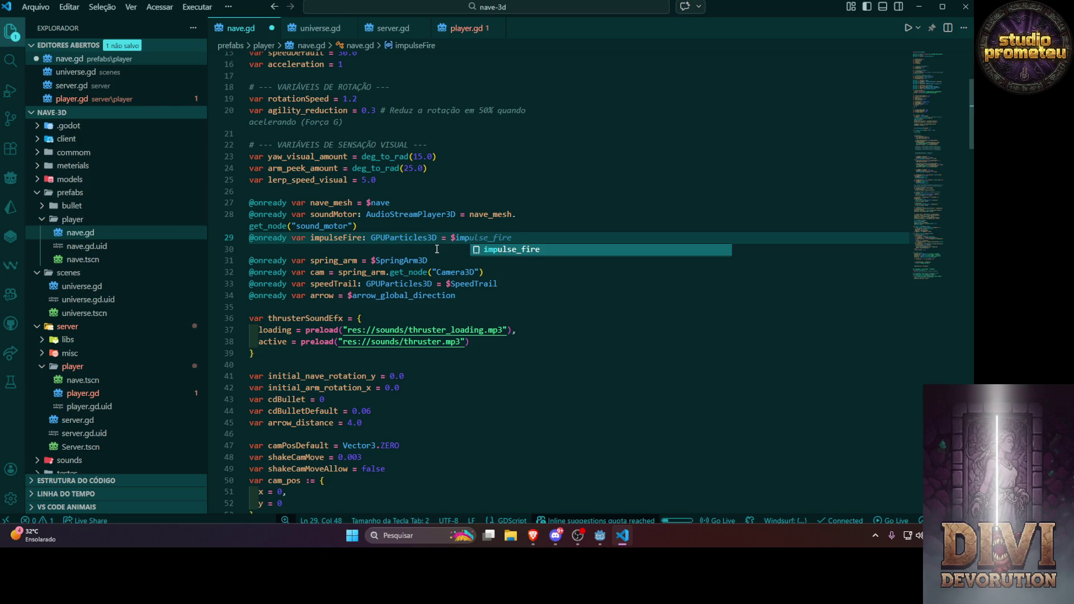
{"action": "key", "text": "Tab"}
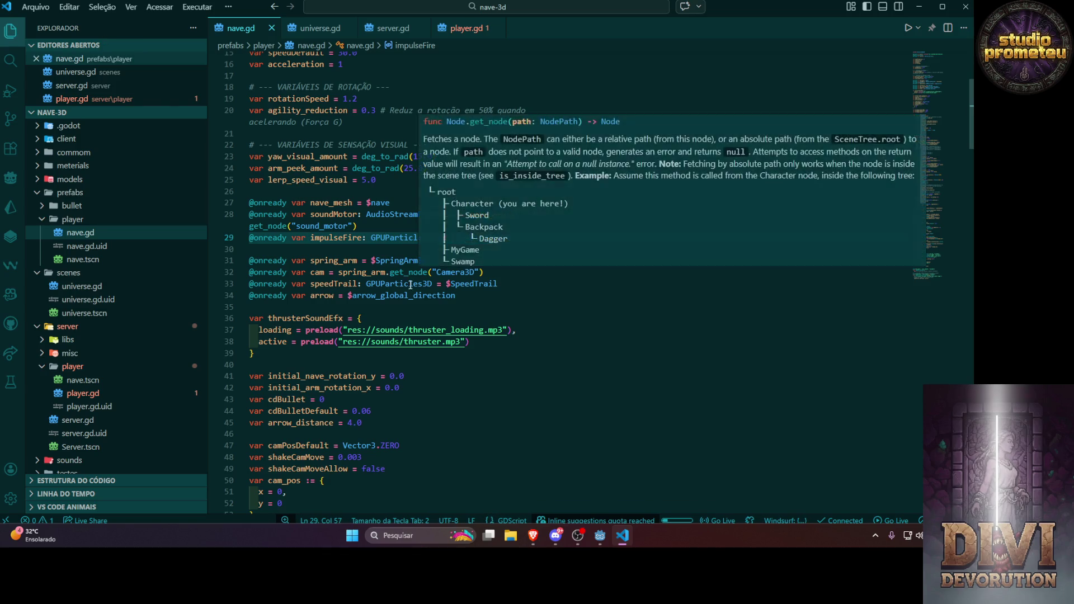
Uncomment the camera-shake lines and launch the project
{"action": "scroll", "coordinate": [442, 259], "scroll_direction": "down", "scroll_amount": 10}
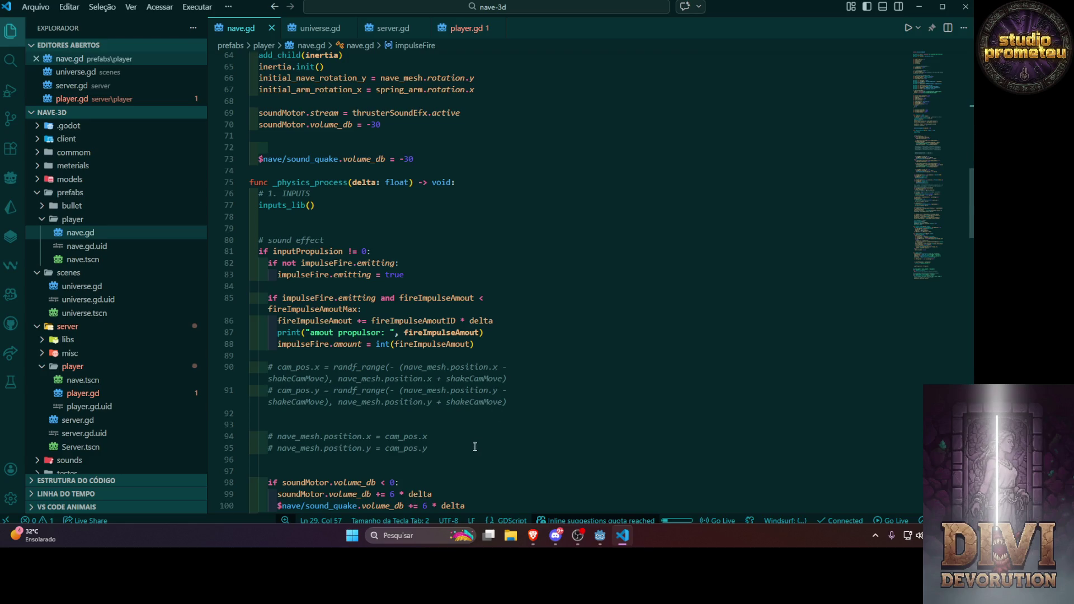
{"action": "left_click_drag", "start_coordinate": [474, 446], "coordinate": [251, 355]}
{"action": "key", "text": "ctrl+slash"}
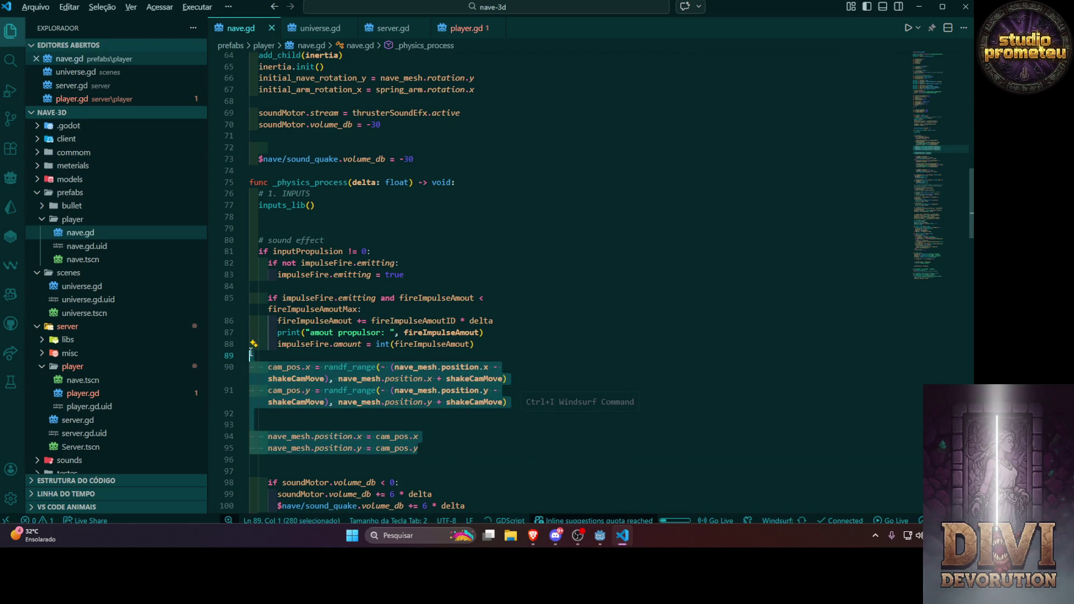
{"action": "key", "text": "alt+Tab"}
{"action": "left_click", "coordinate": [808, 23]}
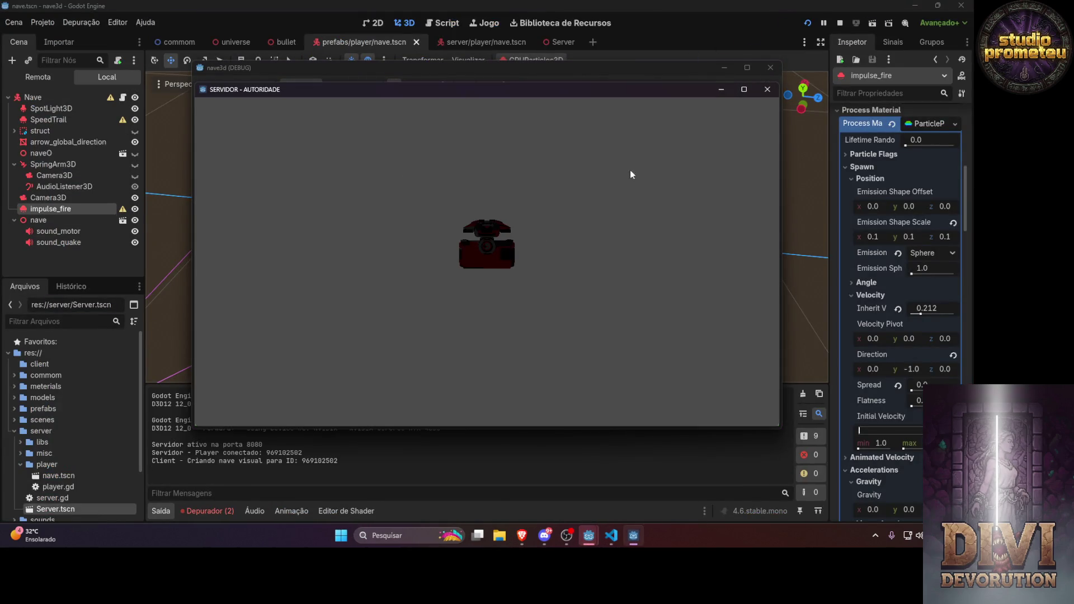
Focus the nave3d (DEBUG) window and fire the ship's thruster with W
{"action": "left_click", "coordinate": [674, 72]}
{"action": "key", "text": "w"}
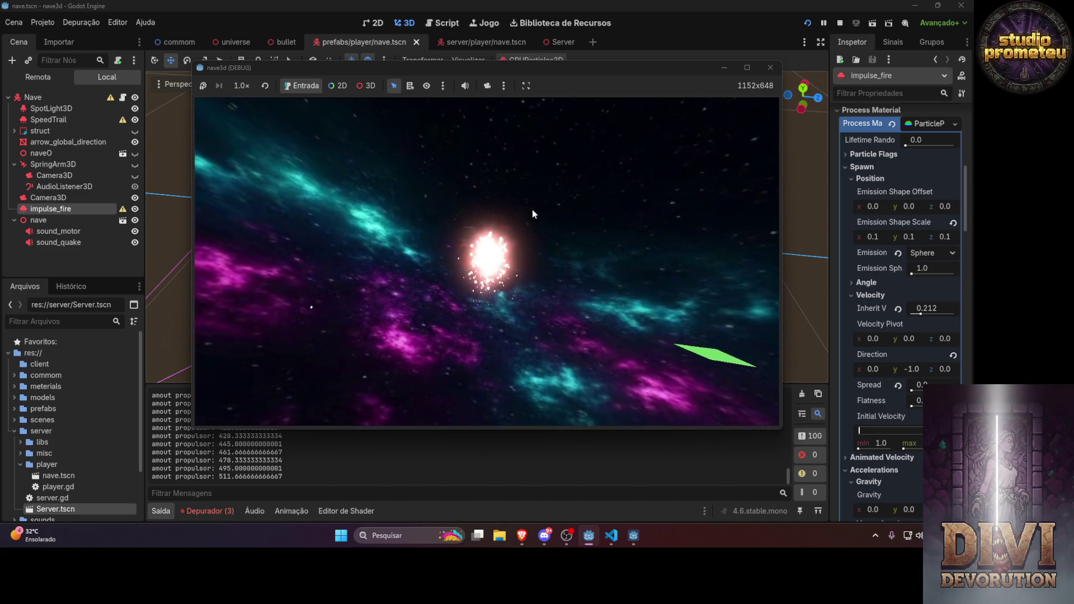
Close both game windows, expand Collision, and undo a Base Size change
{"action": "left_click", "coordinate": [771, 66]}
{"action": "left_click", "coordinate": [767, 91]}
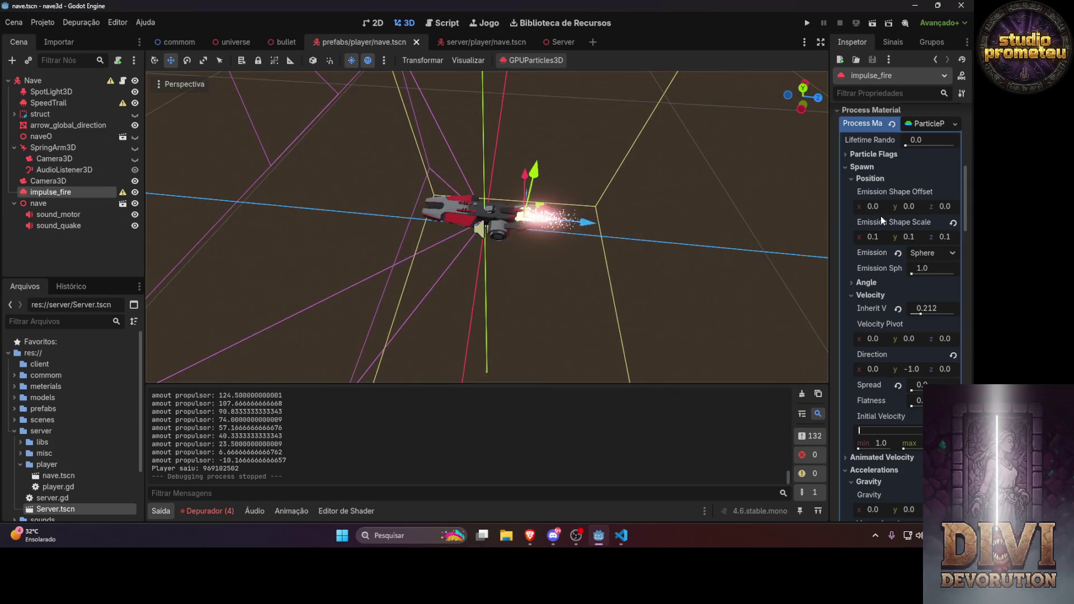
{"action": "scroll", "coordinate": [892, 277], "scroll_direction": "up", "scroll_amount": 5}
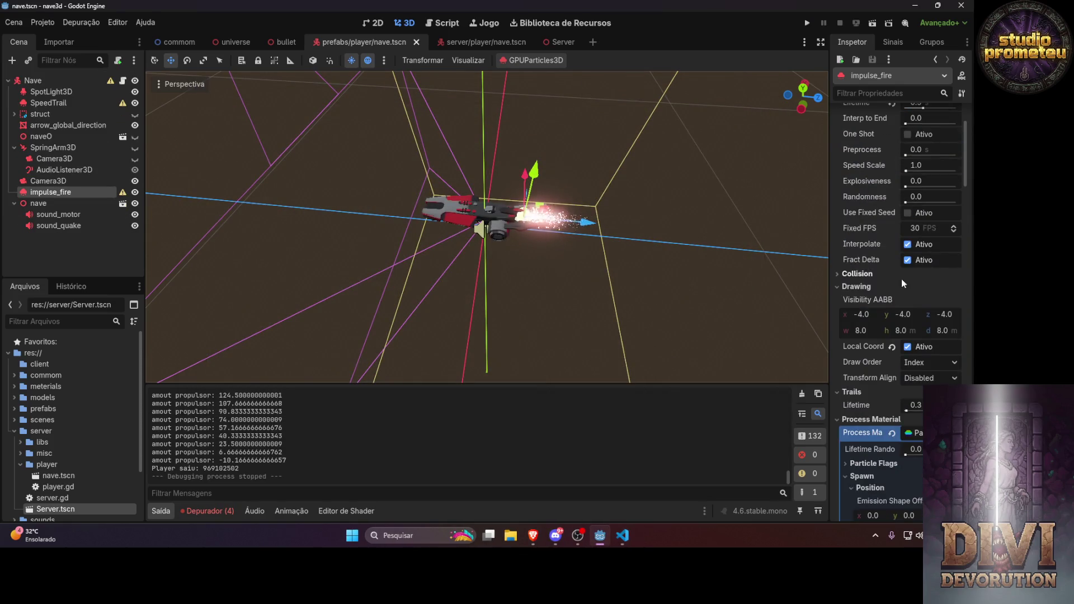
{"action": "left_click", "coordinate": [842, 273]}
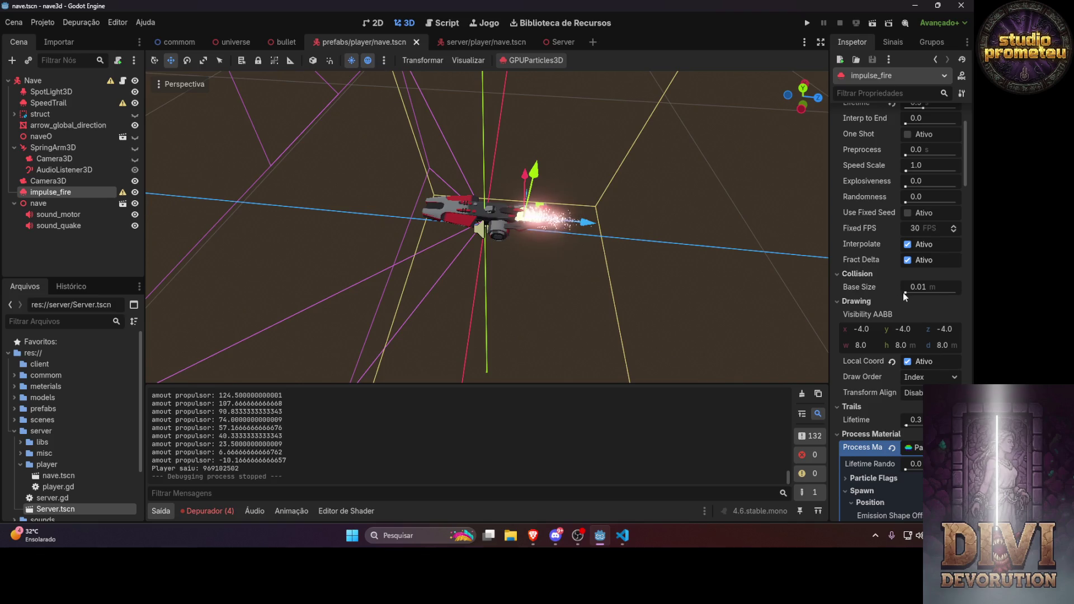
{"action": "left_click_drag", "start_coordinate": [905, 292], "coordinate": [909, 294]}
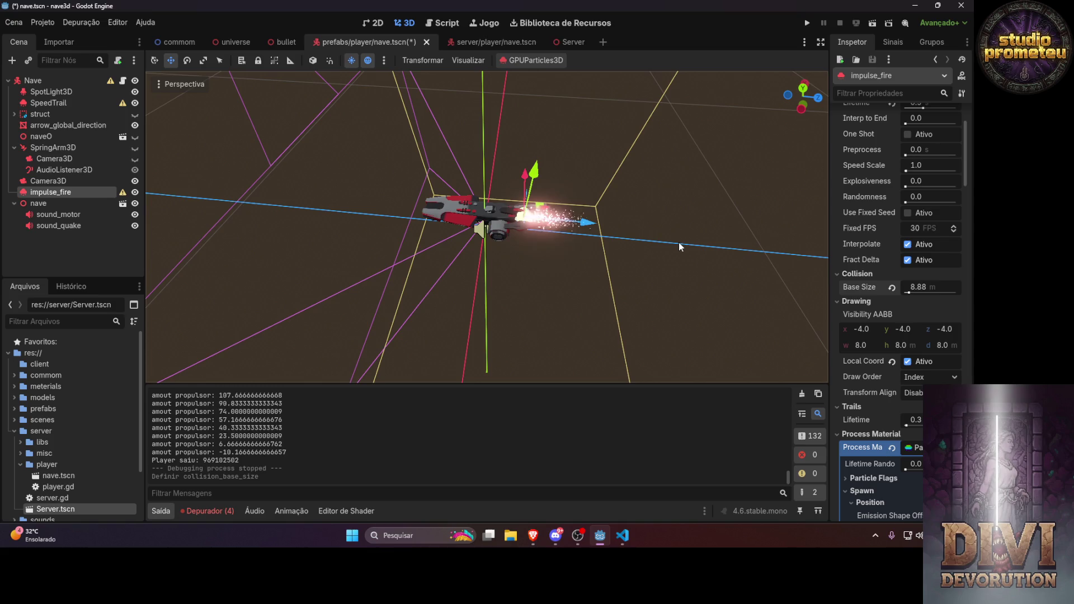
{"action": "key", "text": "ctrl+z"}
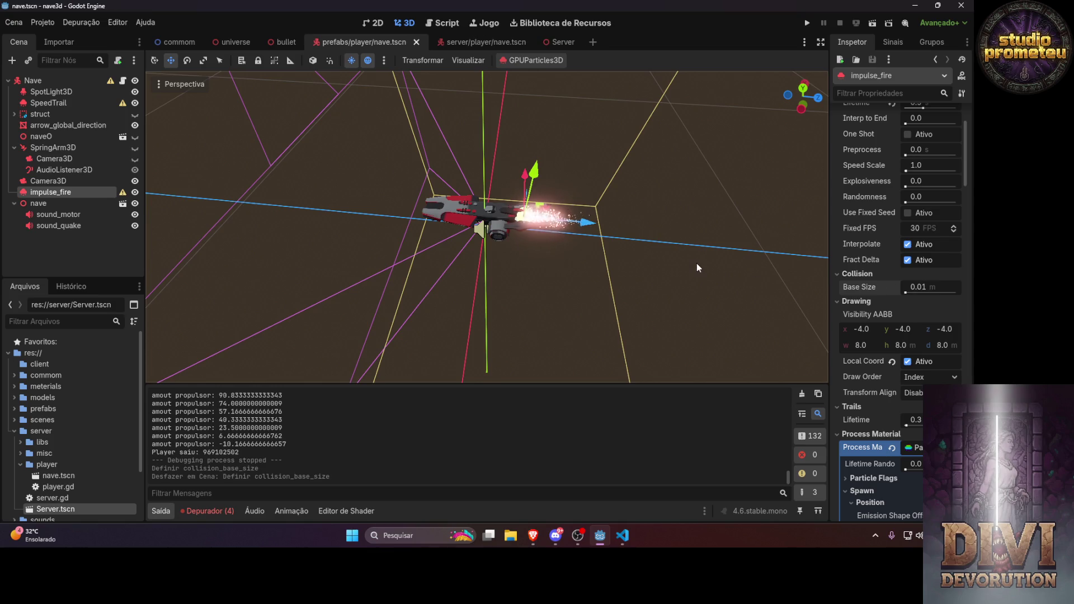
{"action": "scroll", "coordinate": [593, 236], "scroll_direction": "up", "scroll_amount": 5}
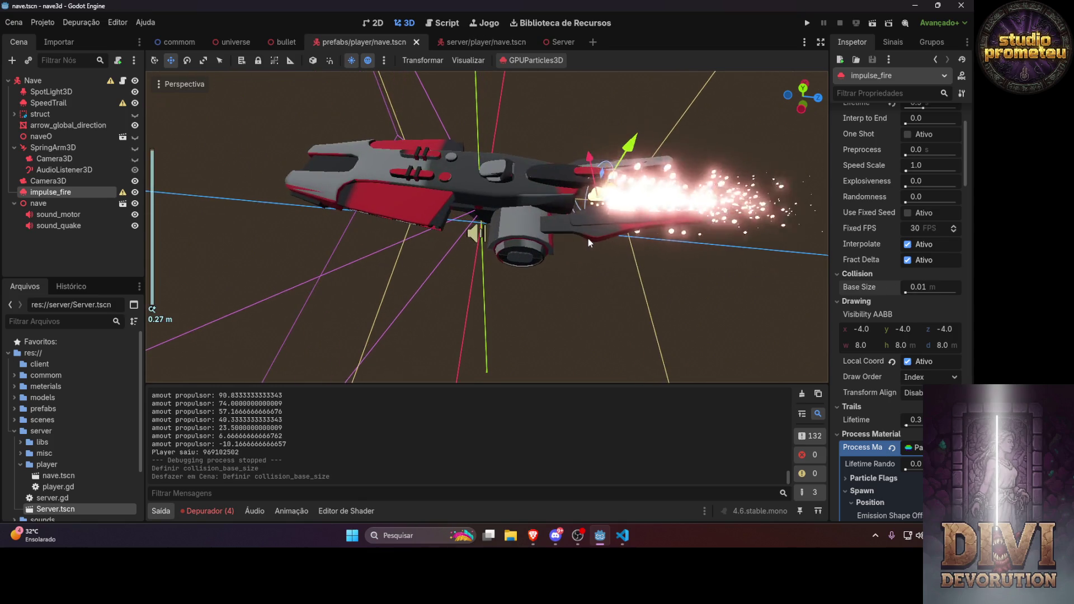
{"action": "mouse_move", "coordinate": [653, 243]}
{"action": "left_mouse_down"}
{"action": "mouse_move", "coordinate": [569, 167]}
{"action": "mouse_move", "coordinate": [461, 126]}
{"action": "mouse_move", "coordinate": [468, 145]}
{"action": "mouse_move", "coordinate": [607, 159]}
{"action": "mouse_move", "coordinate": [300, 137]}
{"action": "left_mouse_up"}
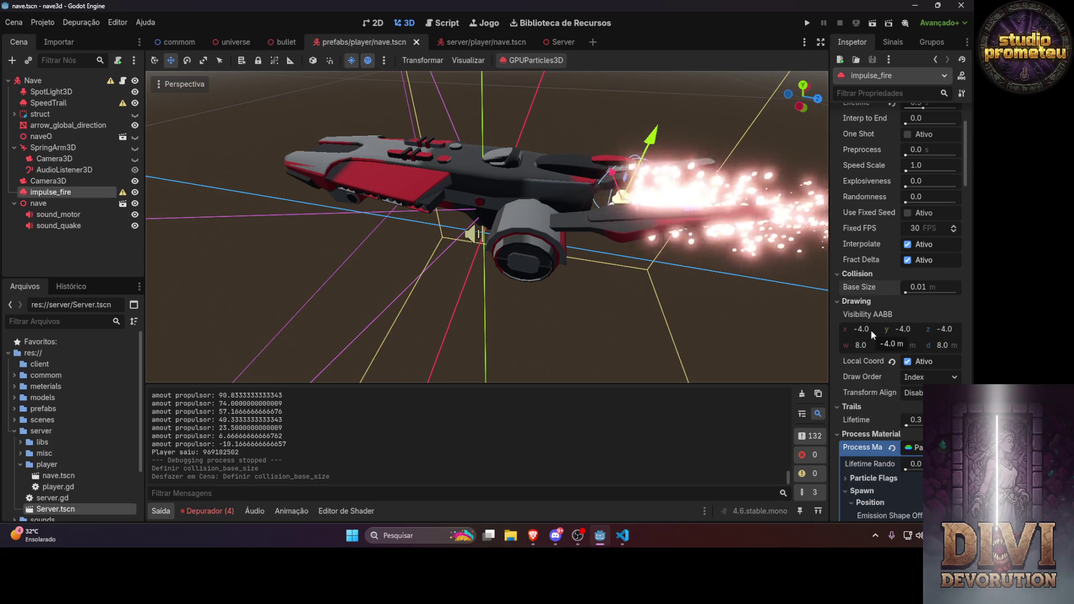
Set the Visibility AABB x, y and z to 0 and run the game
{"action": "left_click", "coordinate": [947, 330]}
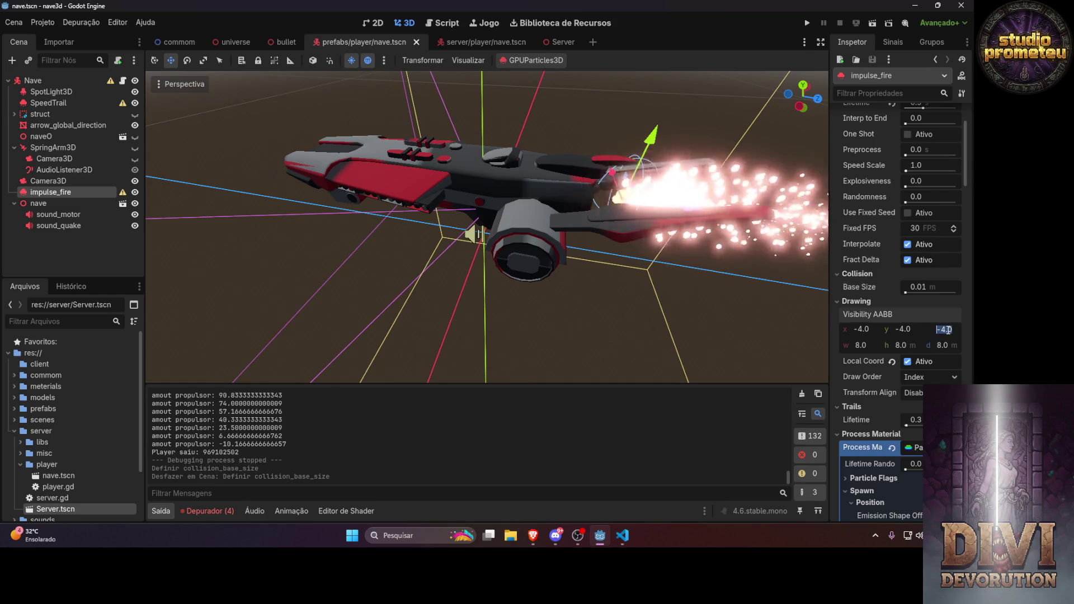
{"action": "type", "text": "0"}
{"action": "key", "text": "Return"}
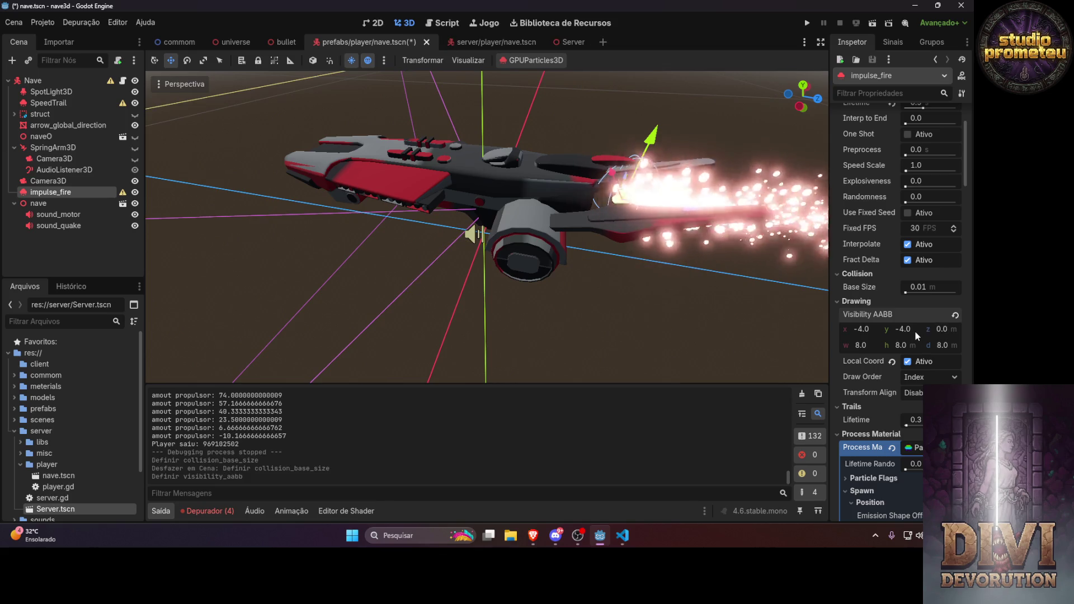
{"action": "left_click", "coordinate": [916, 330]}
{"action": "type", "text": "0"}
{"action": "key", "text": "Return"}
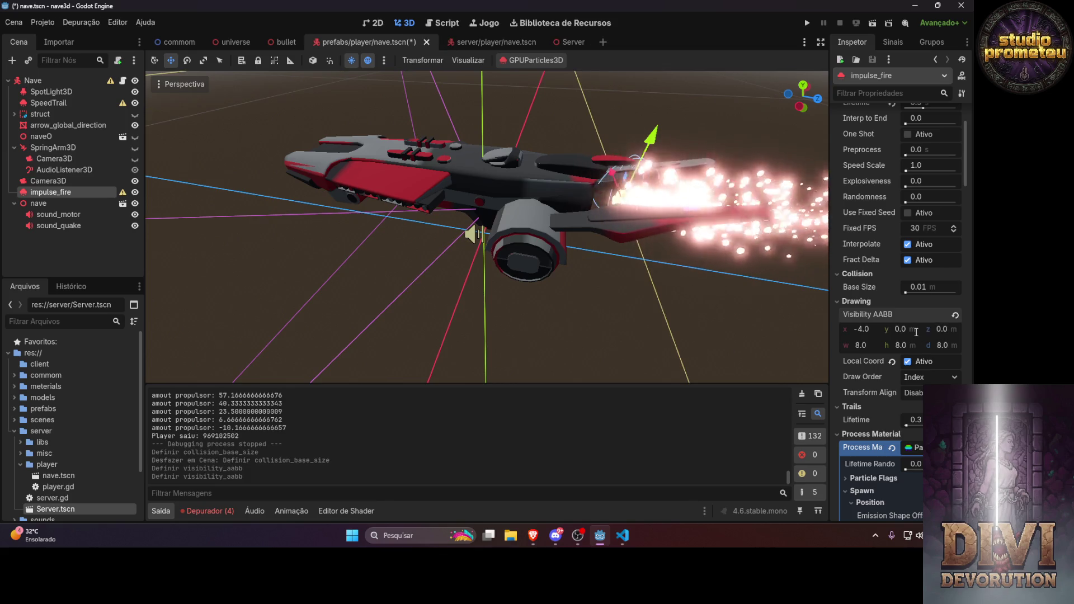
{"action": "left_click", "coordinate": [869, 328]}
{"action": "type", "text": "0"}
{"action": "key", "text": "Return"}
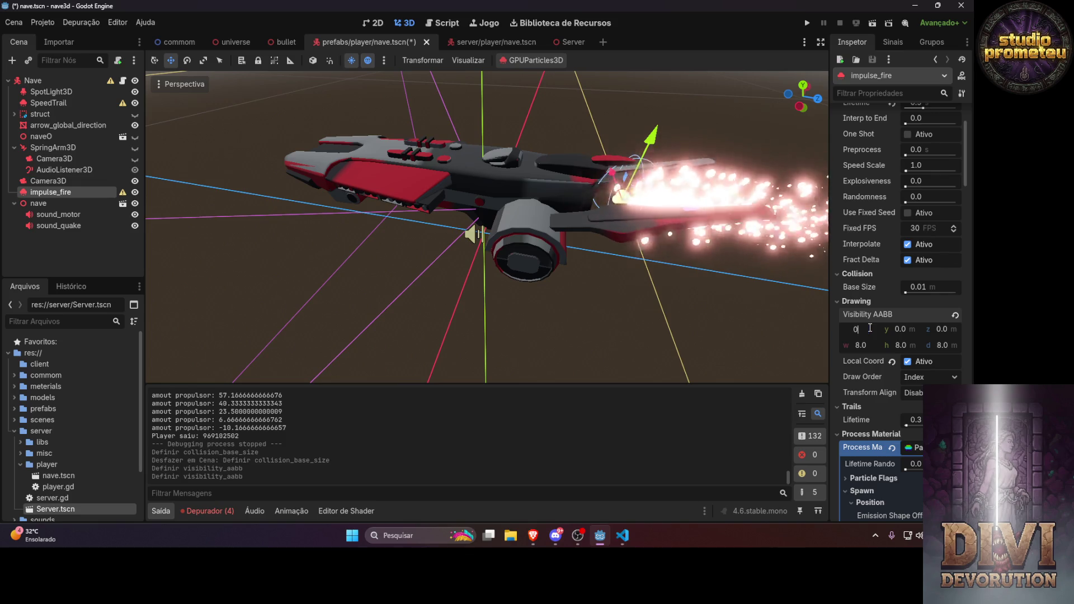
{"action": "left_click", "coordinate": [807, 22]}
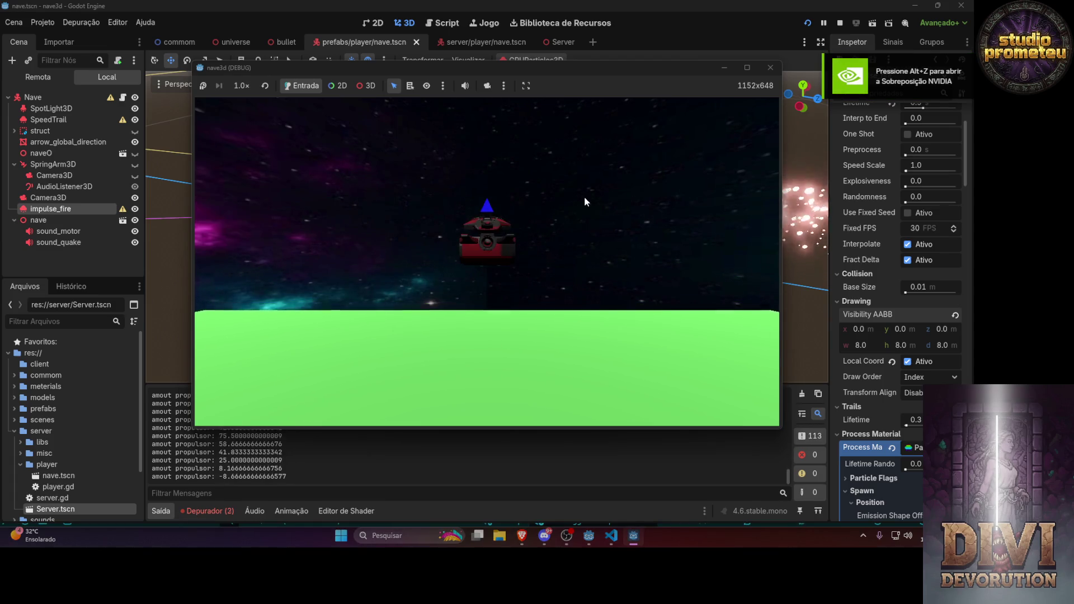
Restart the project with F5, then close the nave3d (DEBUG) and SERVIDOR windows
{"action": "key", "text": "F5"}
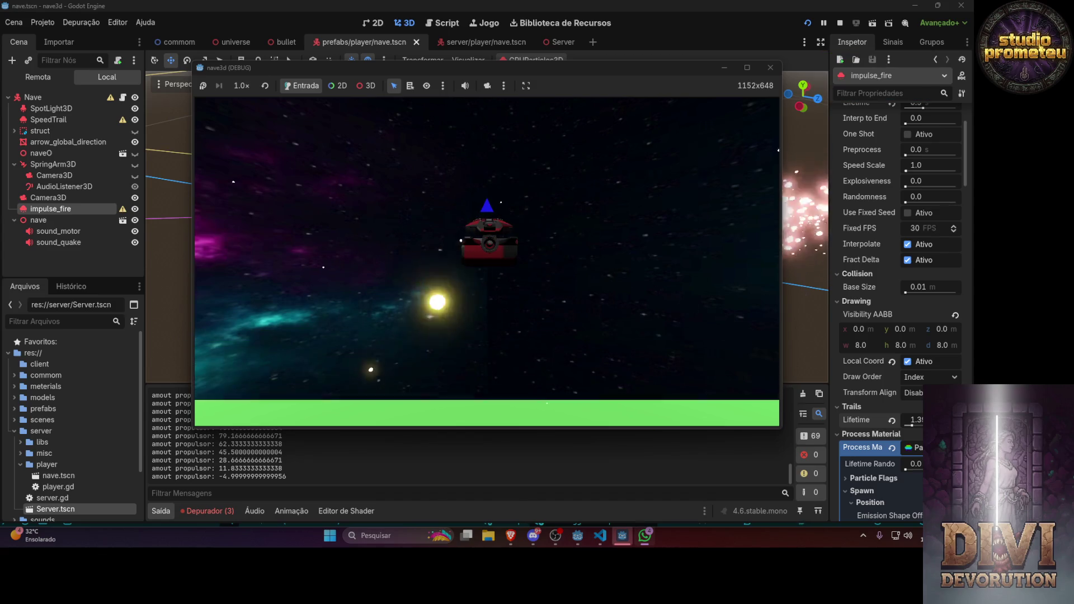
{"action": "left_click", "coordinate": [771, 67]}
{"action": "left_click", "coordinate": [770, 92]}
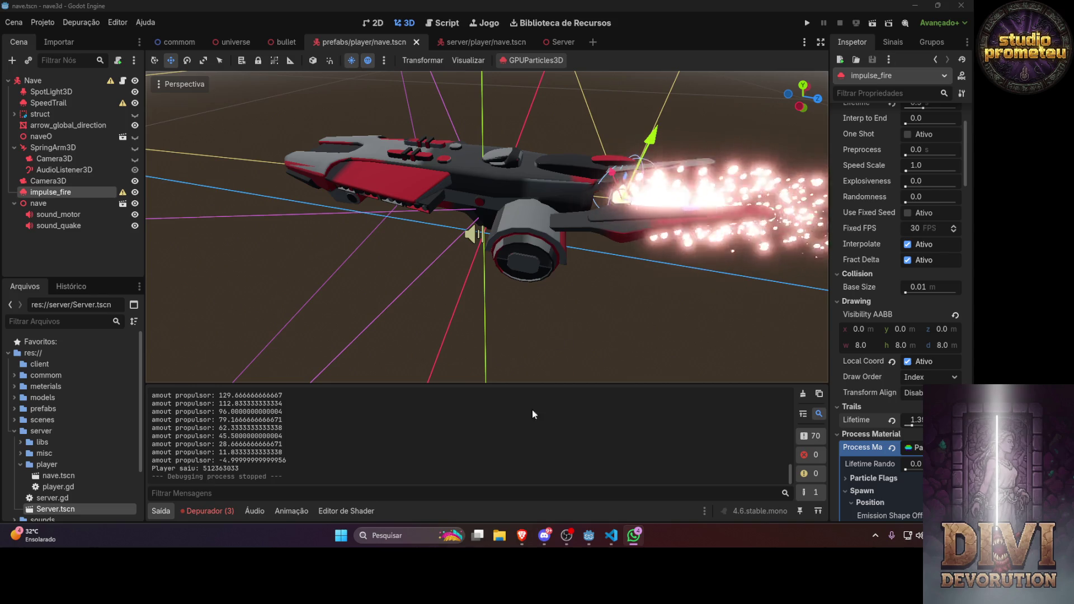
Switch to Discord from the Windows taskbar
{"action": "left_click", "coordinate": [543, 536]}
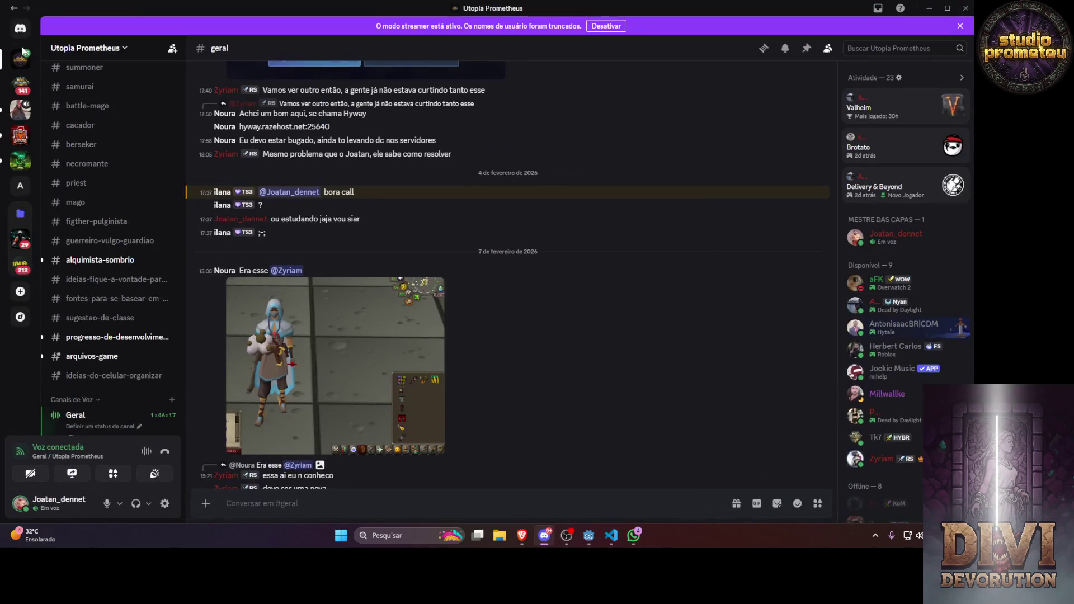
Switch to the Hy Era dos Reinos server and join another voice channel there
{"action": "left_click", "coordinate": [22, 85]}
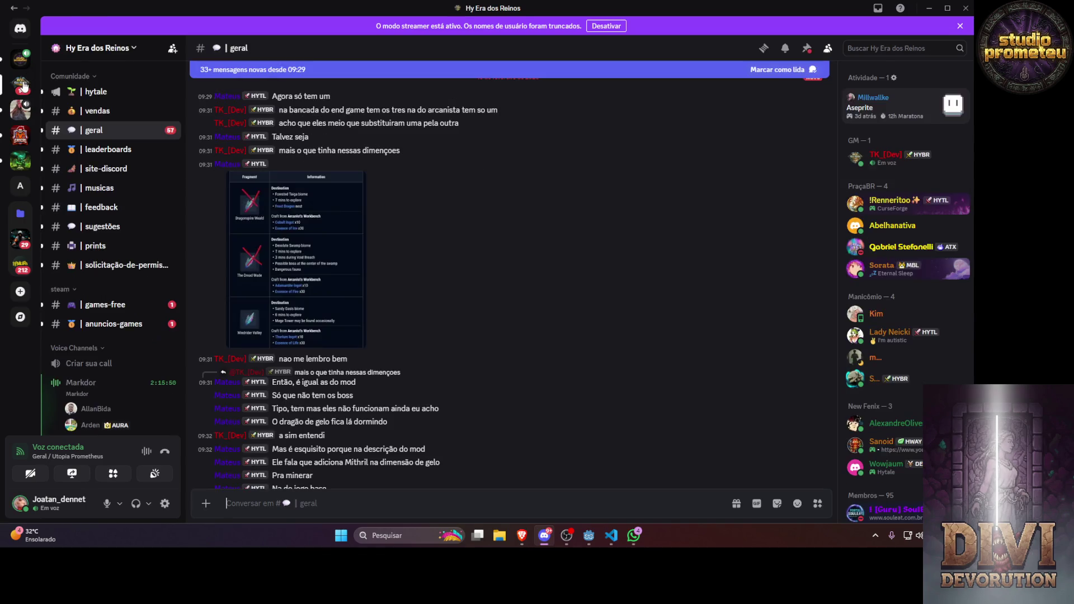
{"action": "scroll", "coordinate": [135, 224], "scroll_direction": "down", "scroll_amount": 3}
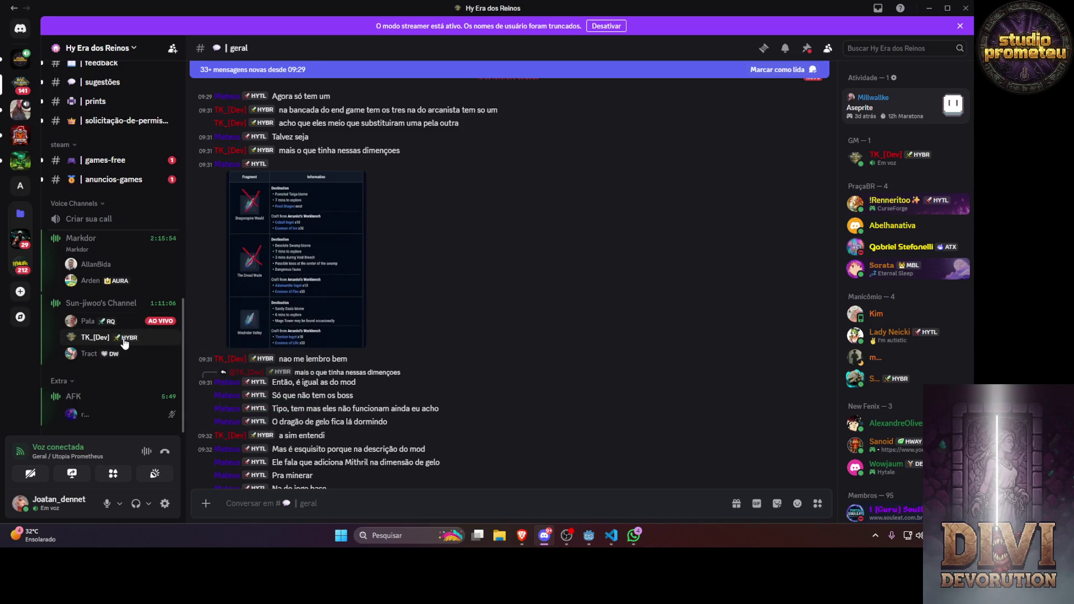
{"action": "left_click", "coordinate": [87, 303]}
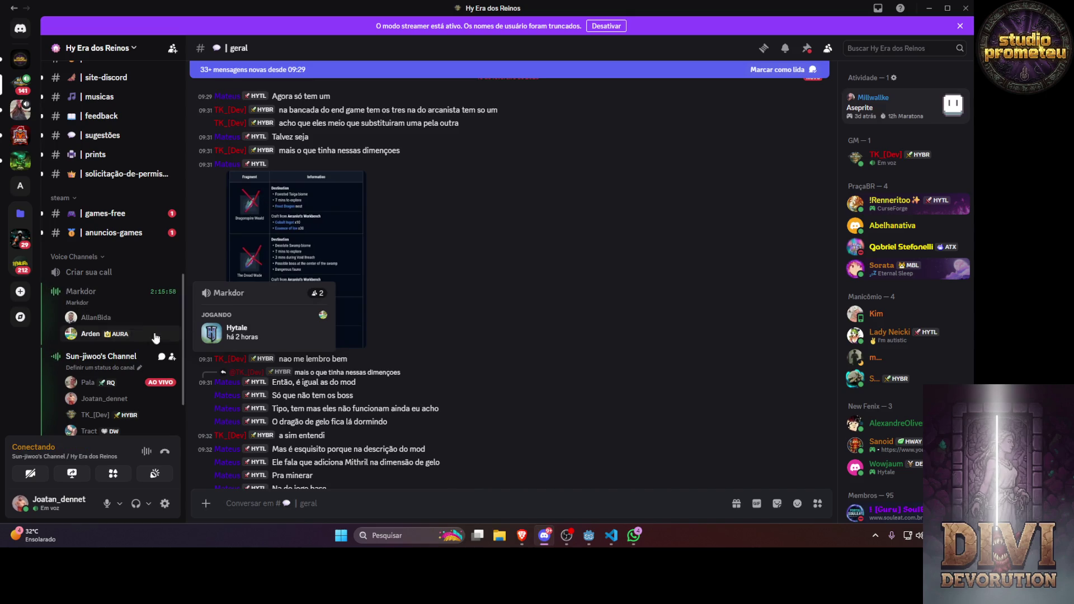
Look through the channel list of the Pessoas anonimas que se conhecem server
{"action": "left_click", "coordinate": [14, 119]}
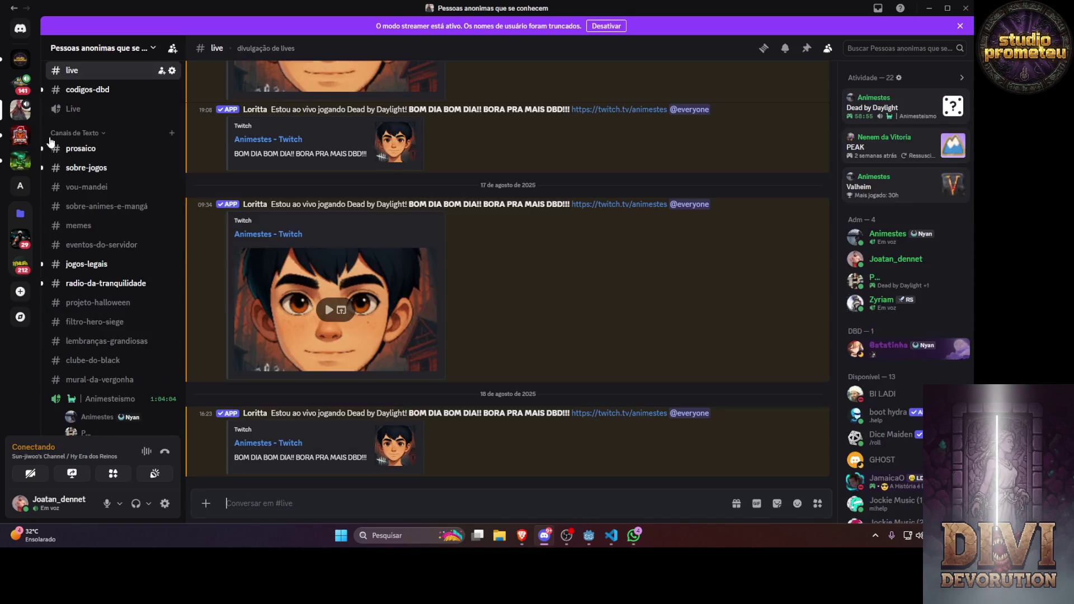
{"action": "scroll", "coordinate": [75, 205], "scroll_direction": "down", "scroll_amount": 3}
{"action": "scroll", "coordinate": [74, 205], "scroll_direction": "up", "scroll_amount": 3}
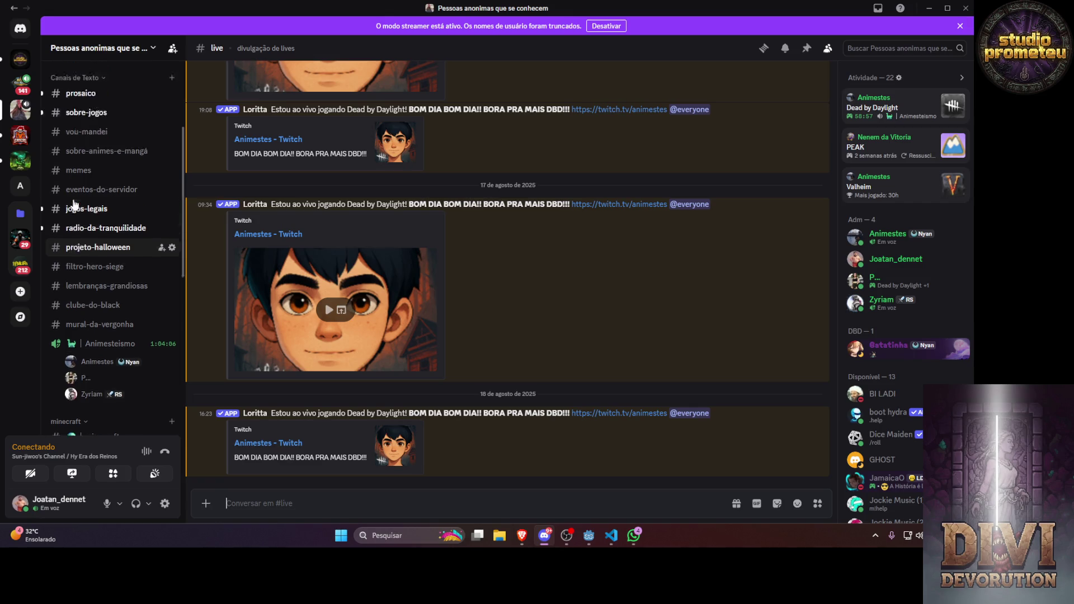
{"action": "scroll", "coordinate": [71, 246], "scroll_direction": "down", "scroll_amount": 10}
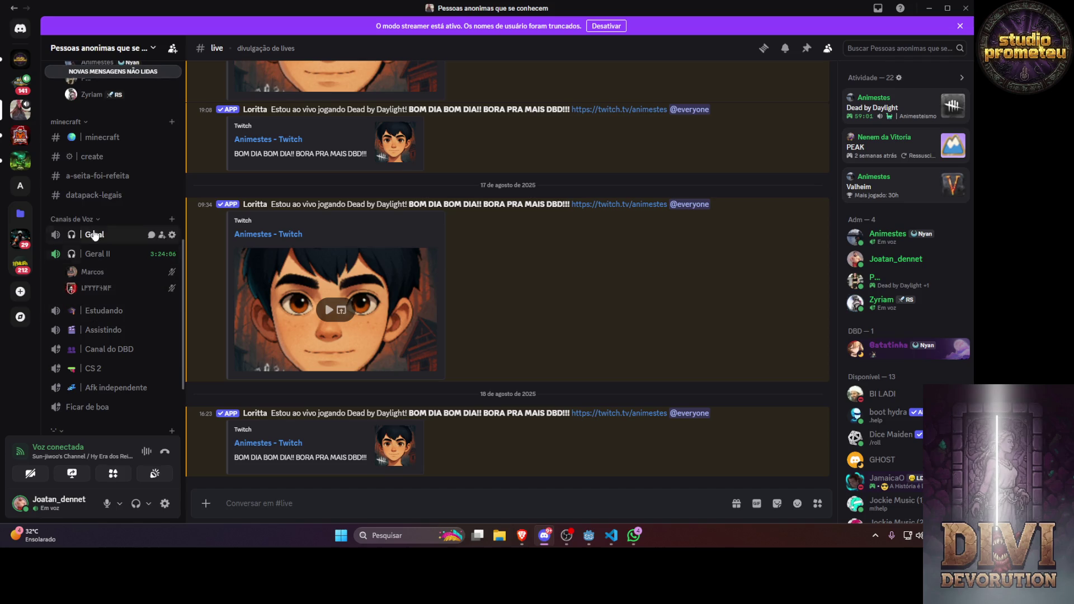
{"action": "scroll", "coordinate": [117, 311], "scroll_direction": "up", "scroll_amount": 5}
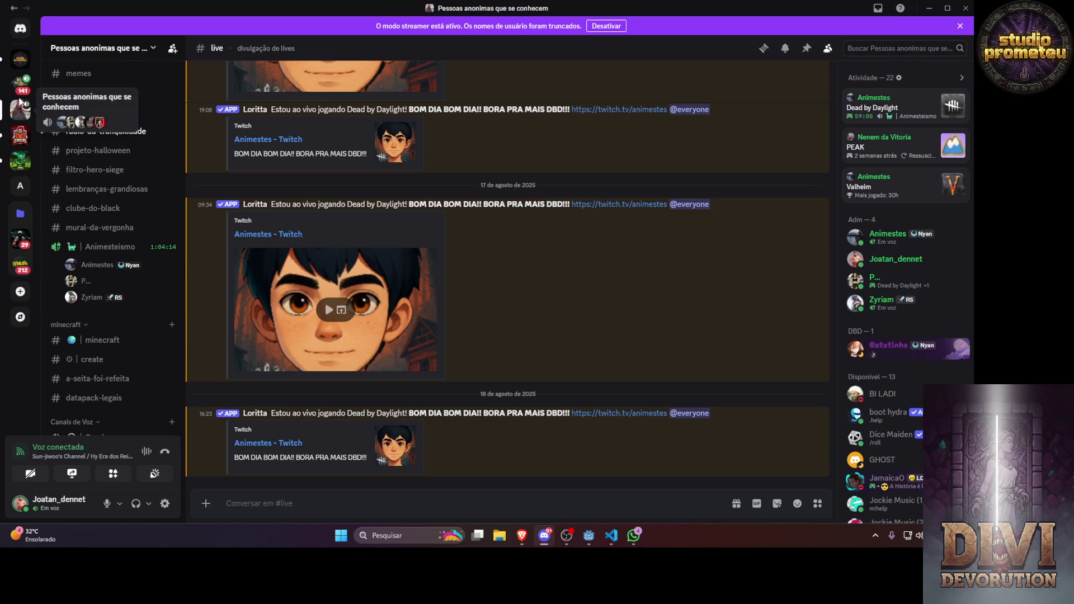
Go back to the Hy Era dos Reinos server, then return to the Godot editor
{"action": "left_click", "coordinate": [21, 88]}
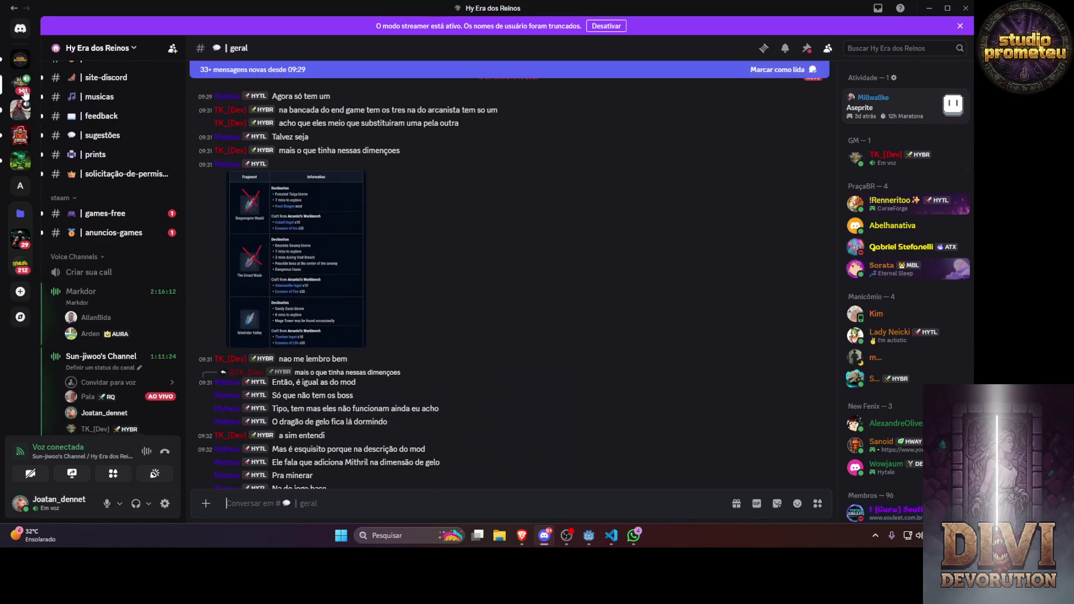
{"action": "scroll", "coordinate": [116, 343], "scroll_direction": "down", "scroll_amount": 3}
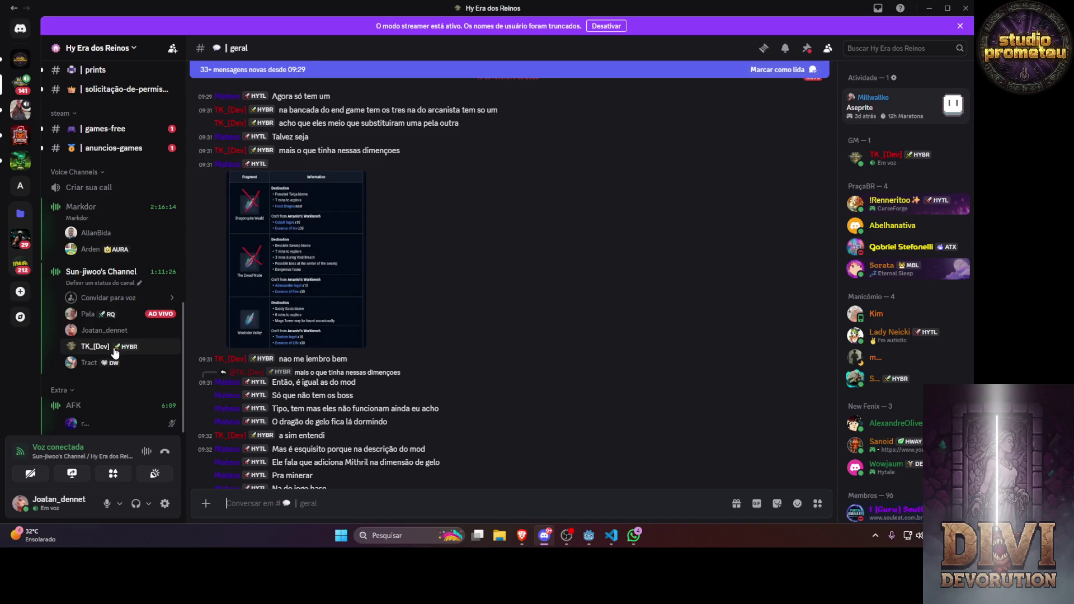
{"action": "mouse_move", "coordinate": [151, 318]}
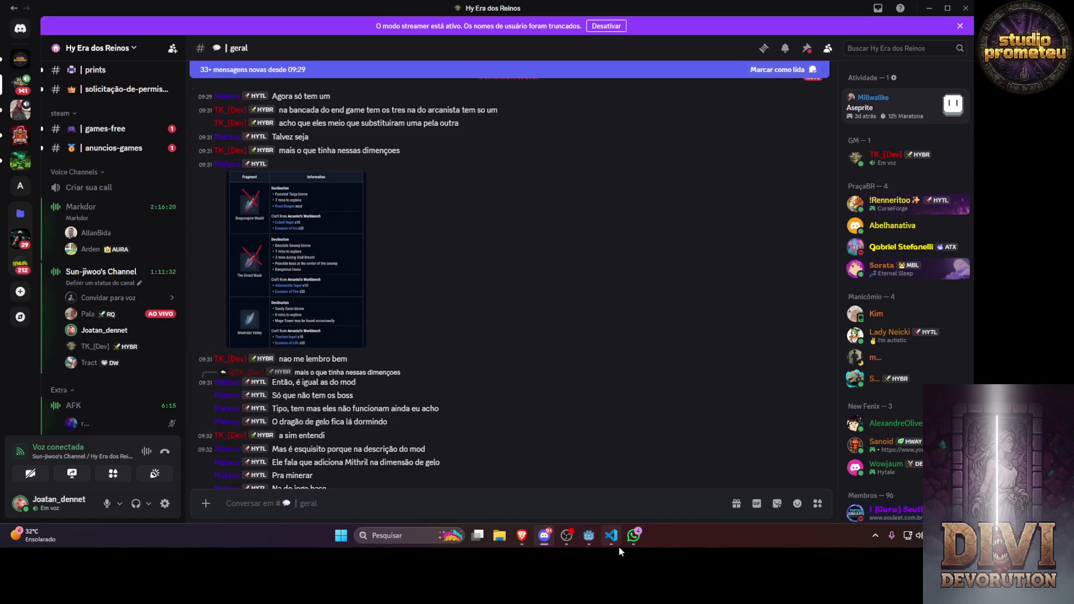
{"action": "left_click", "coordinate": [589, 536]}
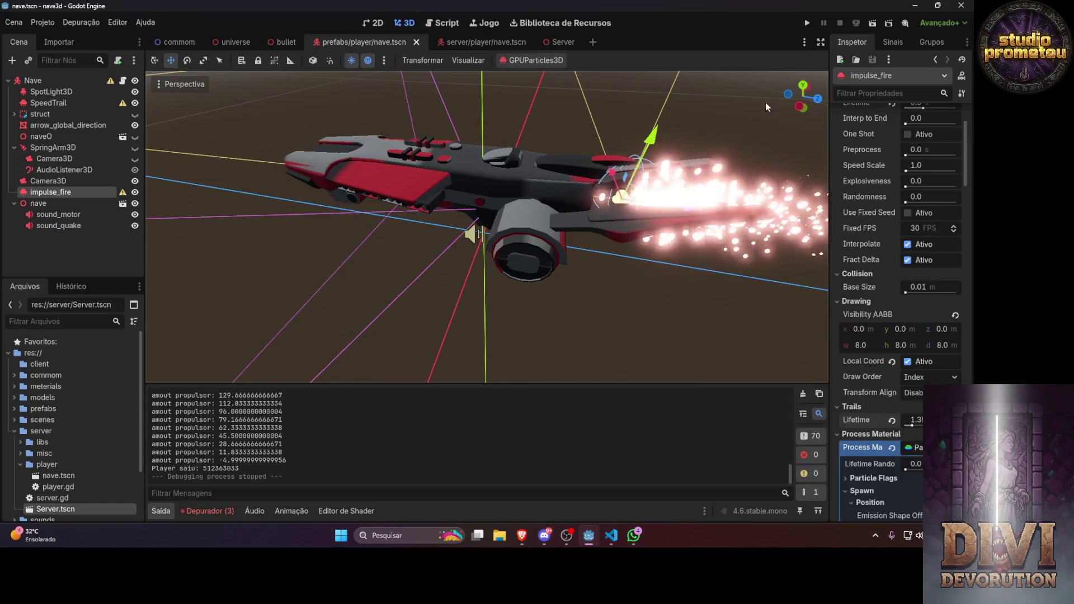
Run the game, fire the thruster with W and bank with A, then maximize the game window
{"action": "left_click", "coordinate": [814, 21]}
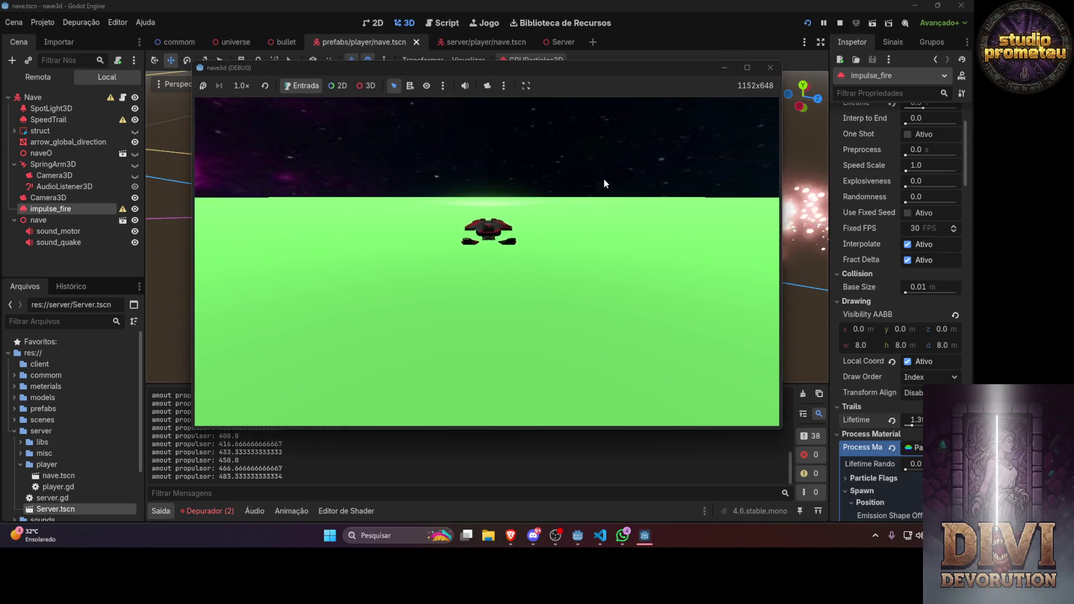
{"action": "key", "text": "w"}
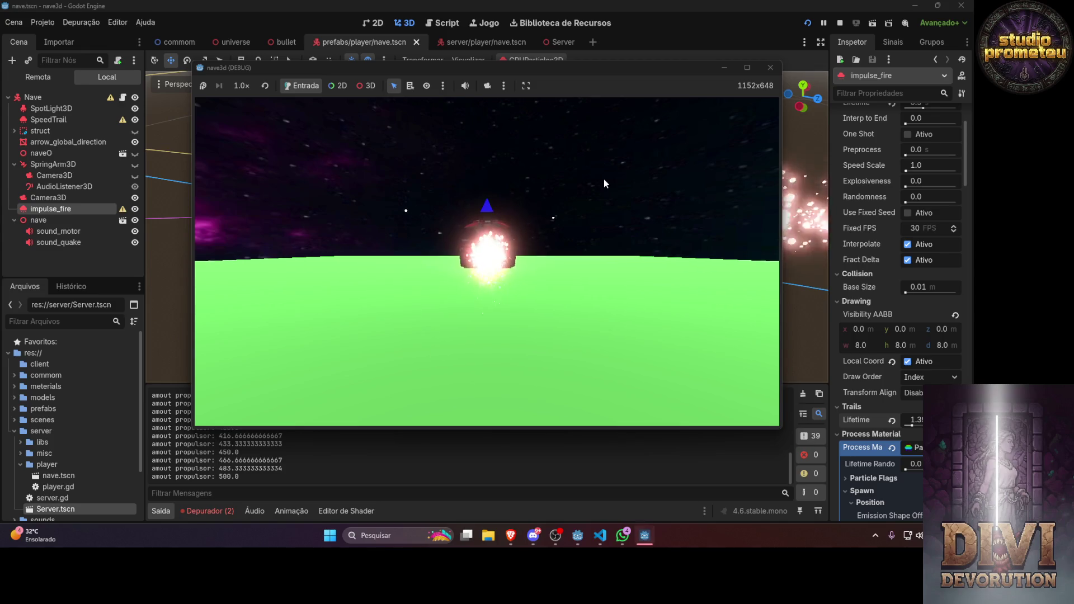
{"action": "key", "text": "a"}
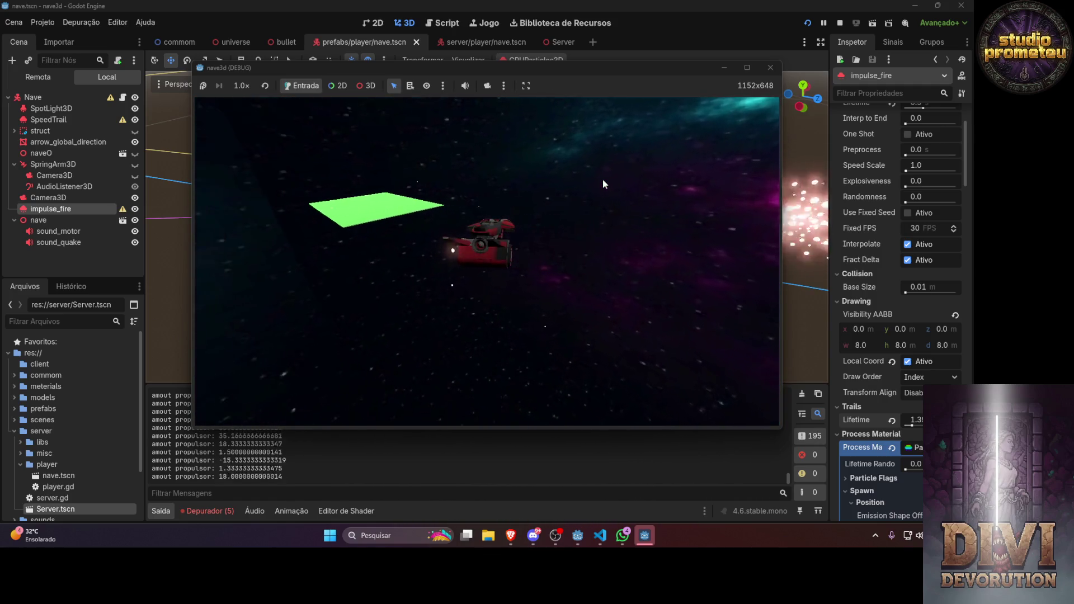
{"action": "key", "text": "w"}
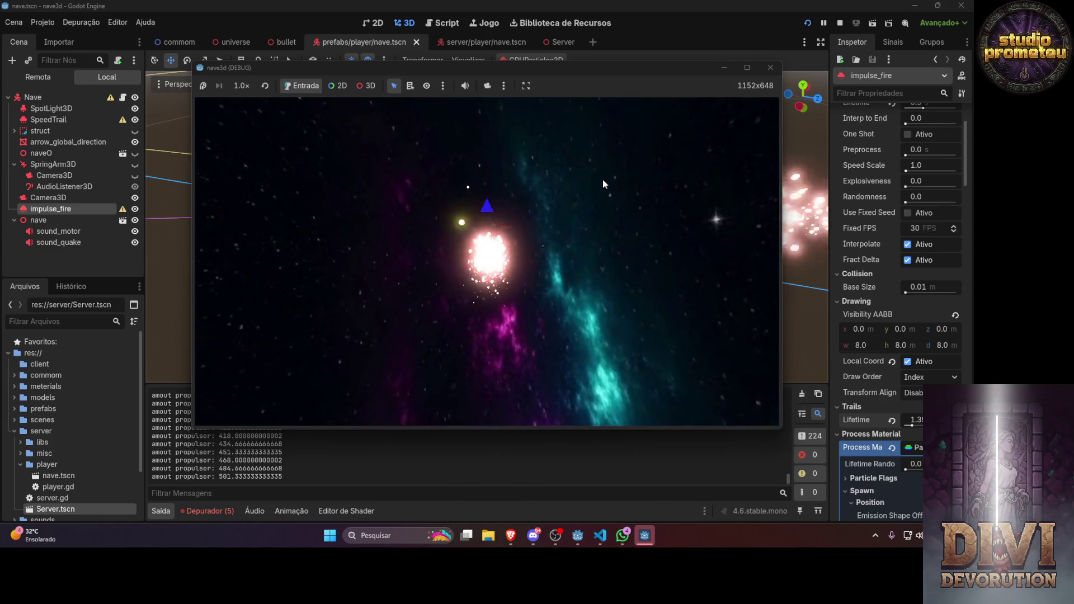
{"action": "left_click", "coordinate": [747, 68]}
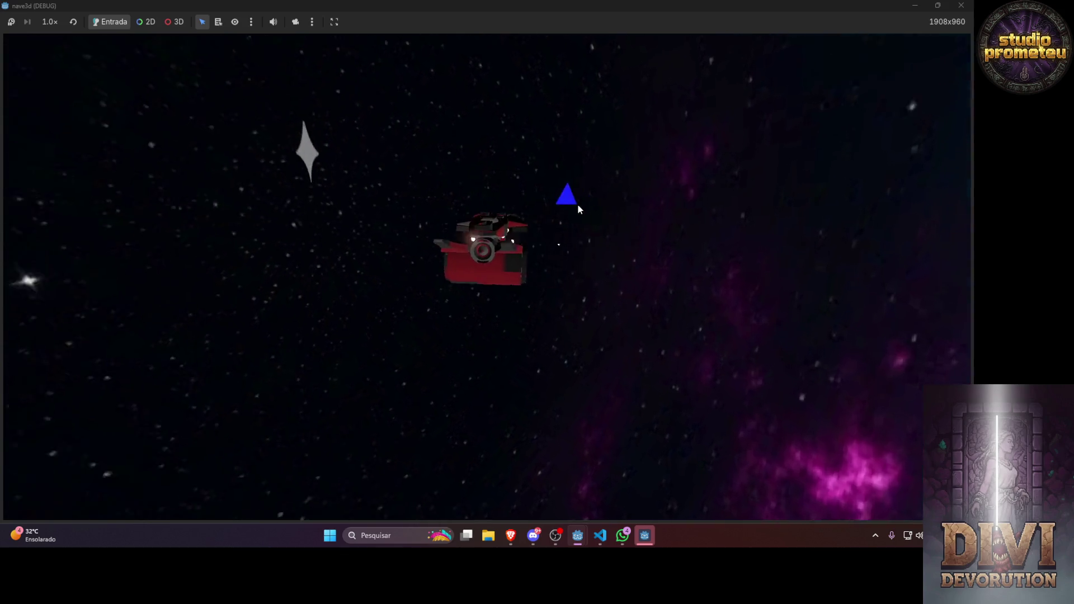
Keep thrusting with W to watch the particle flare, then close the game and server windows
{"action": "key", "text": "w"}
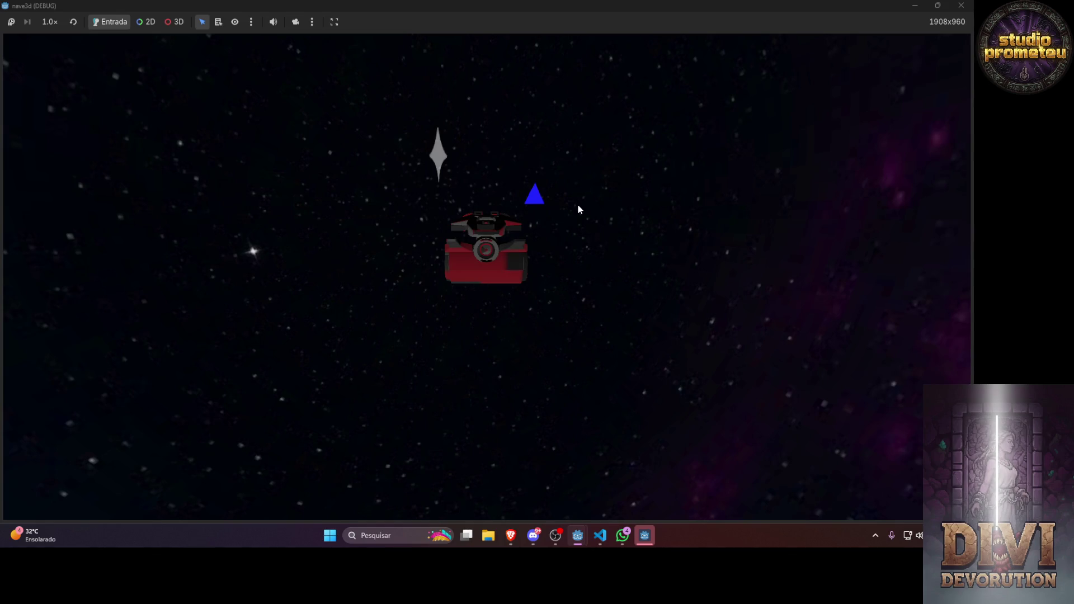
{"action": "key", "text": "w"}
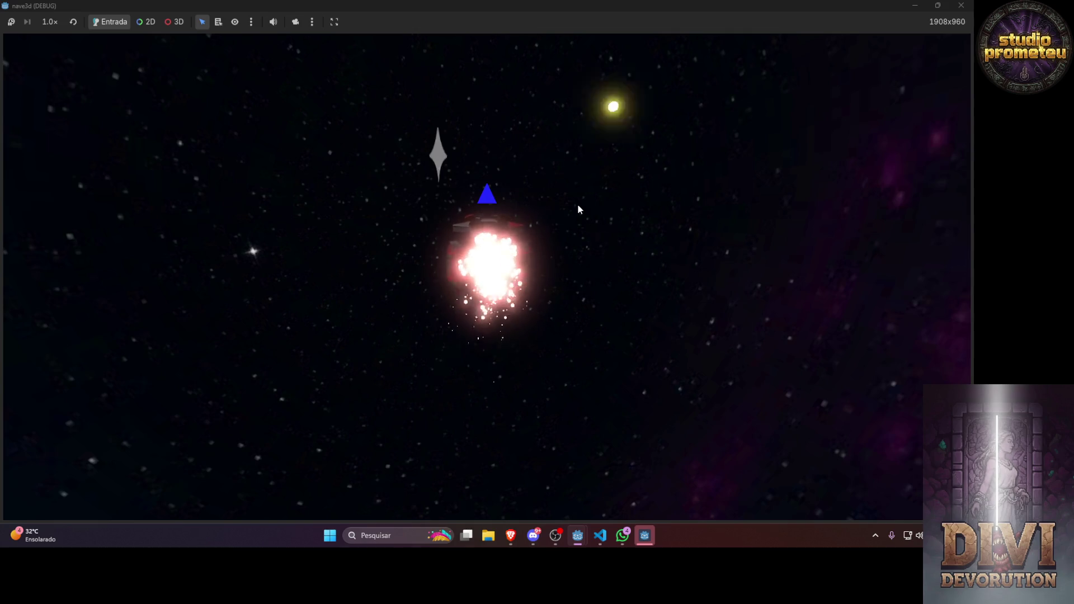
{"action": "key", "text": "w"}
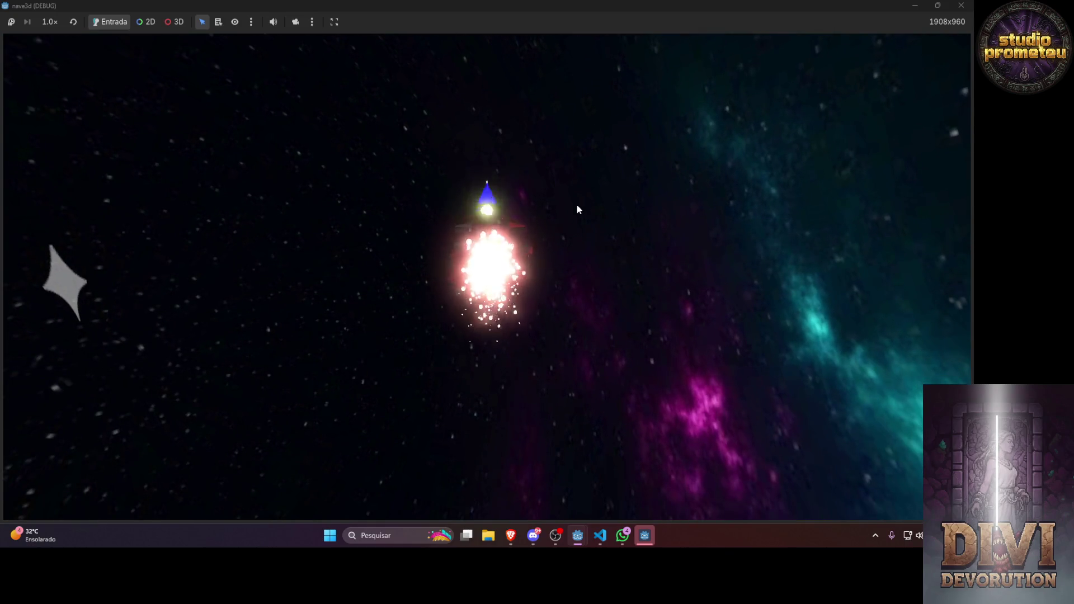
{"action": "left_click", "coordinate": [961, 6]}
{"action": "left_click", "coordinate": [766, 90]}
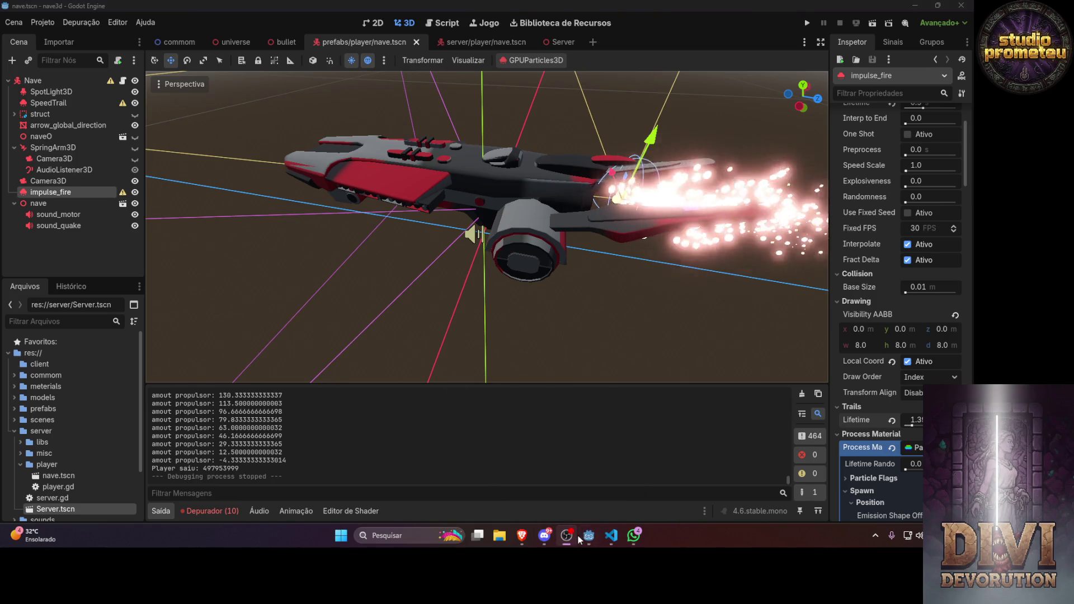
Bring up the Brave browser showing the Gemini chat about GDScript lerp smoothing
{"action": "mouse_move", "coordinate": [575, 539]}
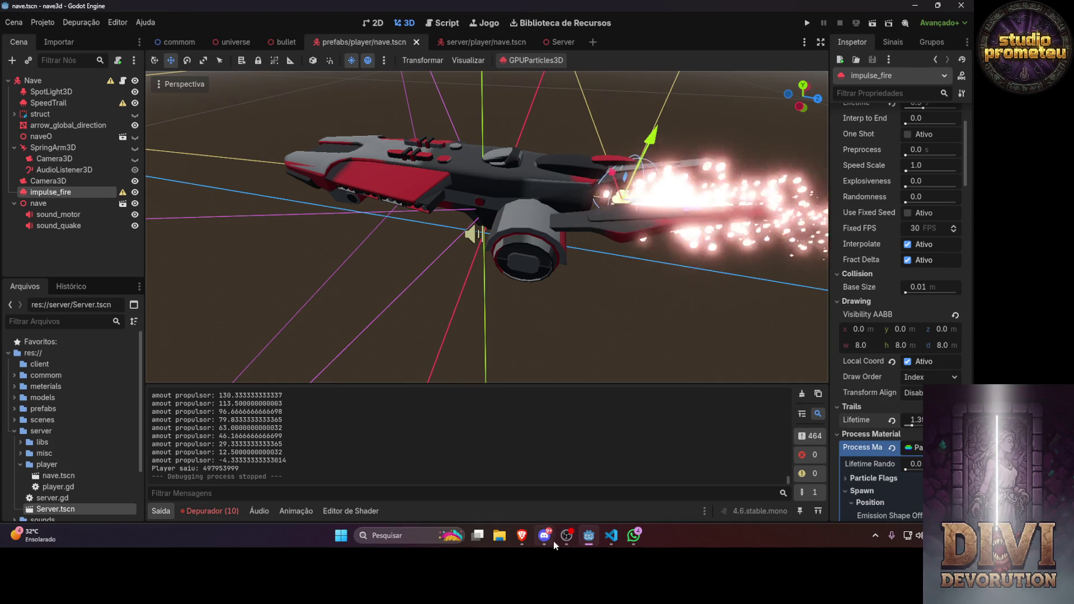
{"action": "mouse_move", "coordinate": [542, 540]}
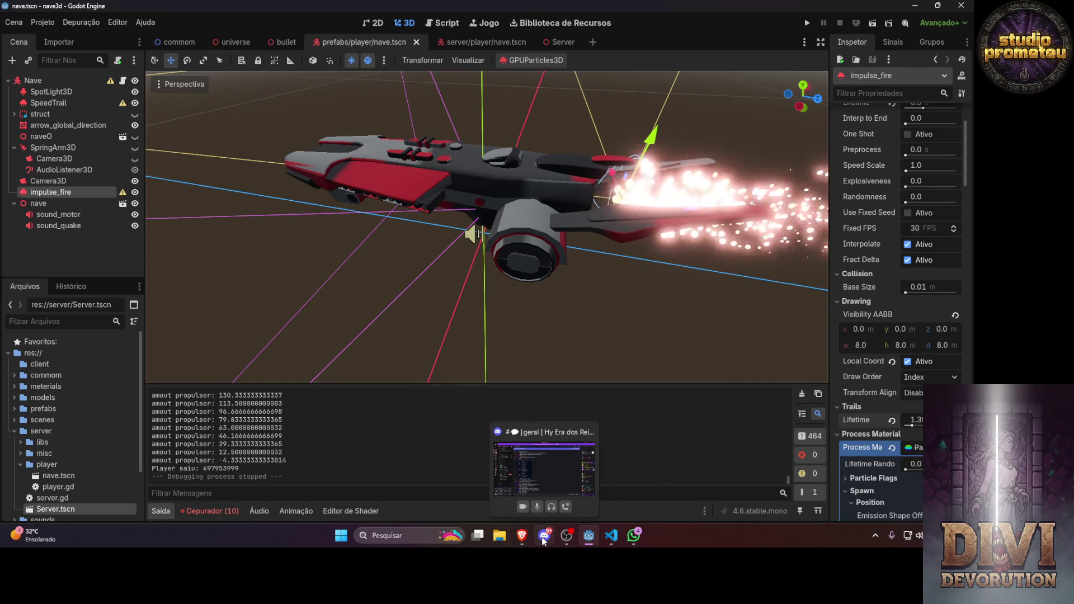
{"action": "left_click", "coordinate": [522, 537]}
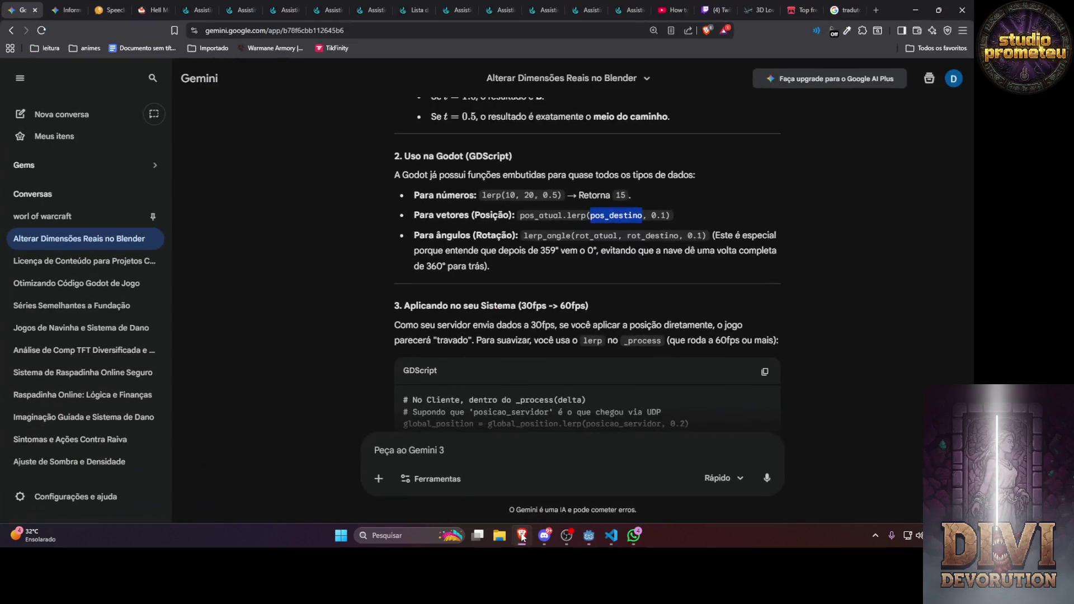
Minimize Brave to reveal the Godot editor with the nave.tscn ship scene
{"action": "left_click", "coordinate": [513, 537]}
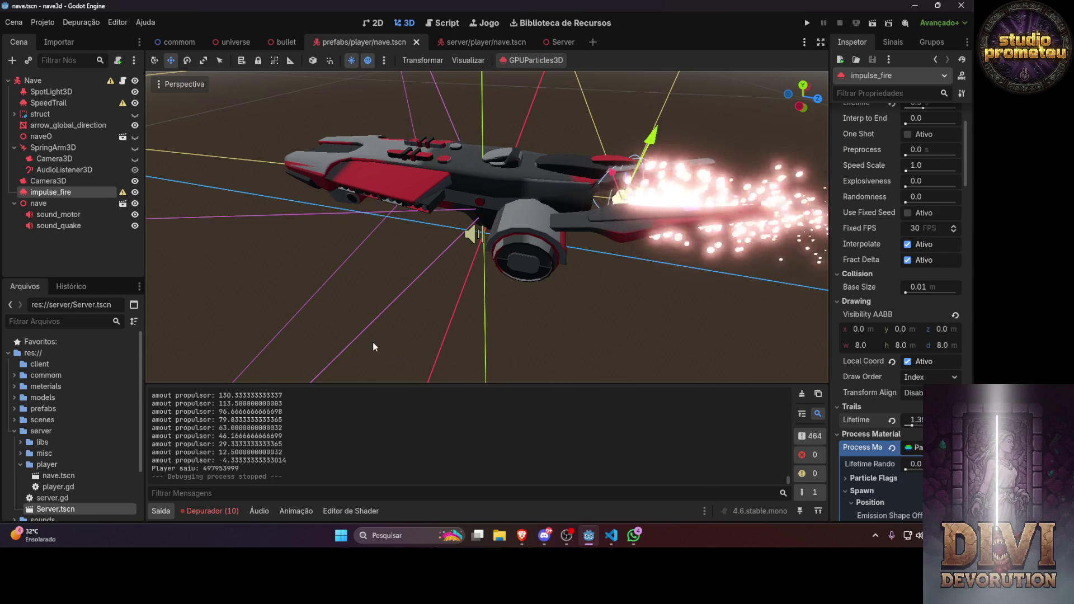
Share the entire Tela 1 screen in the Discord voice channel, then return to Godot
{"action": "left_click", "coordinate": [545, 535]}
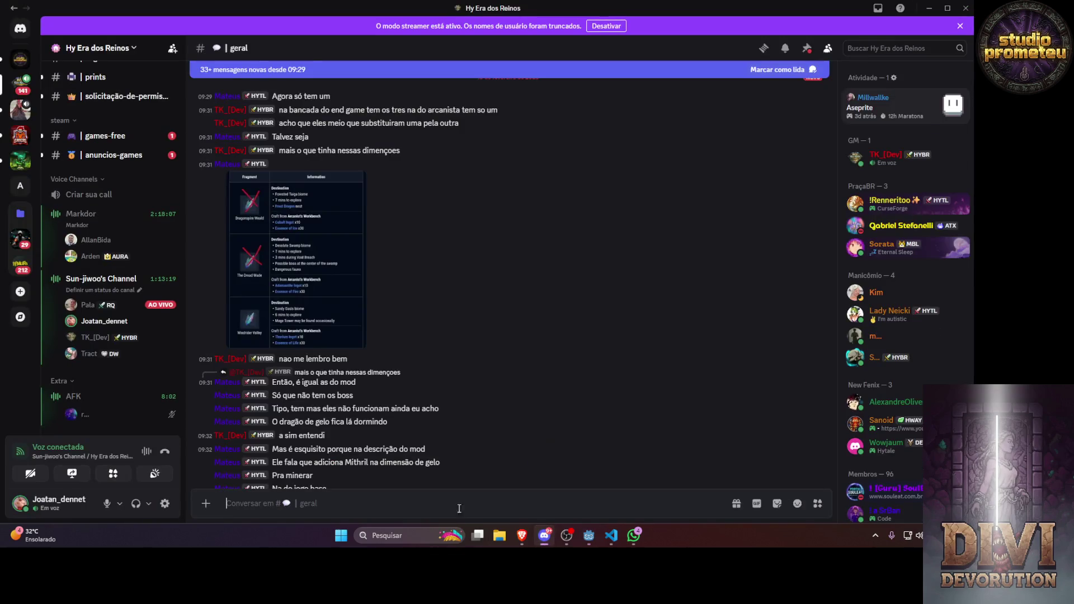
{"action": "left_click", "coordinate": [72, 473]}
{"action": "left_click", "coordinate": [451, 98]}
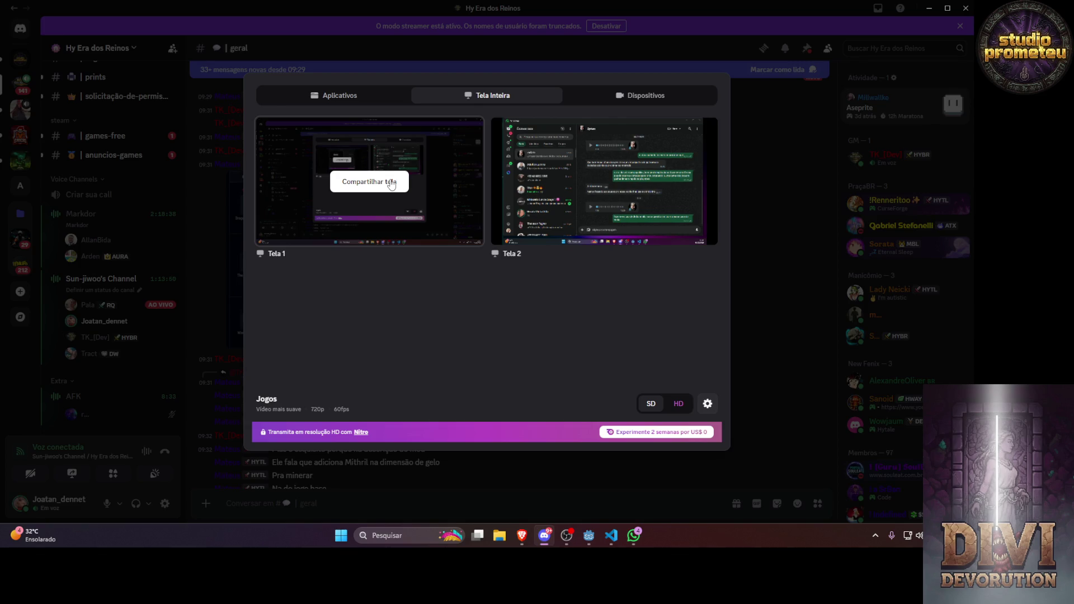
{"action": "left_click", "coordinate": [391, 184]}
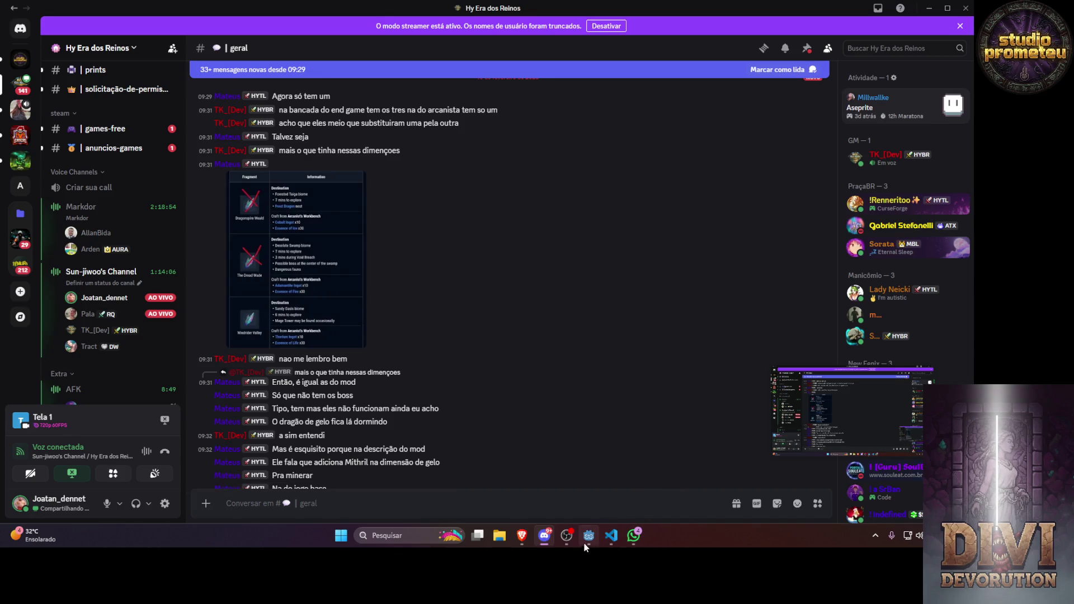
{"action": "mouse_move", "coordinate": [588, 542]}
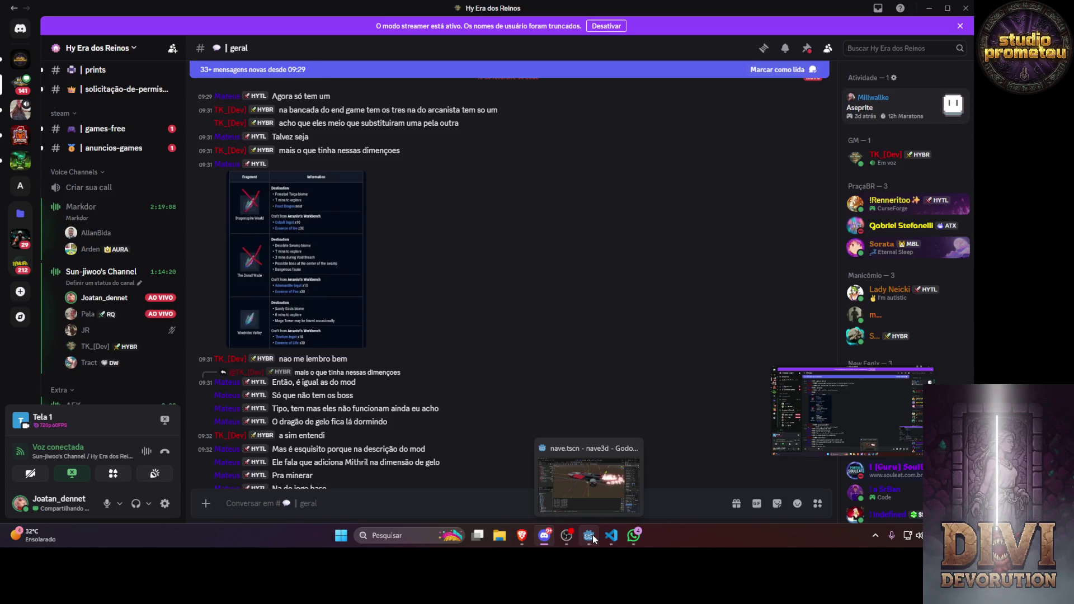
{"action": "left_click", "coordinate": [593, 535]}
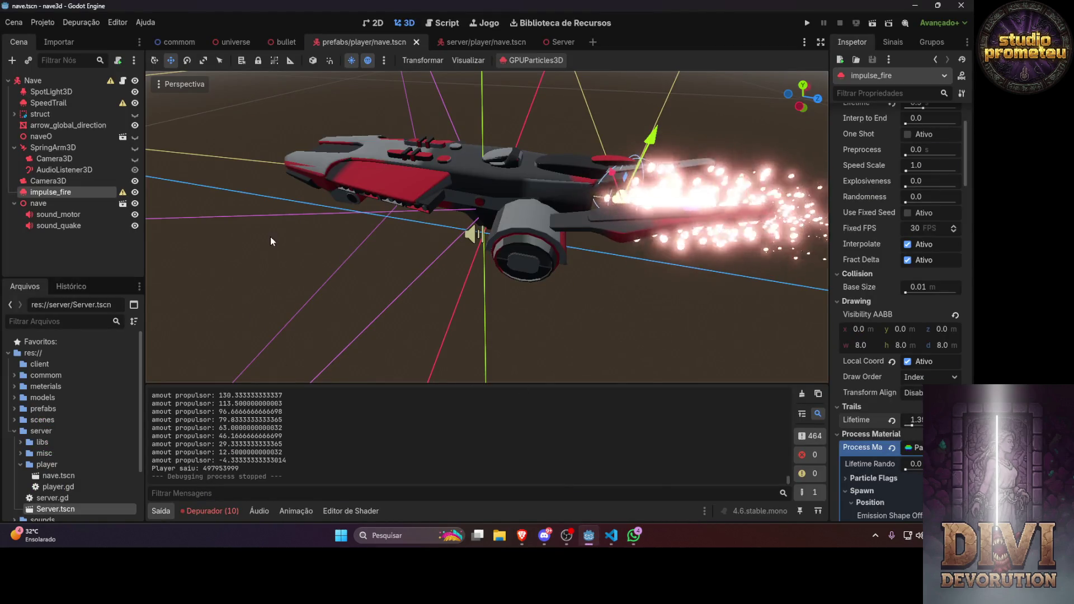
Zoom and orbit the viewport to see the impulse_fire trail from the ship's other side
{"action": "scroll", "coordinate": [634, 206], "scroll_direction": "down", "scroll_amount": 3}
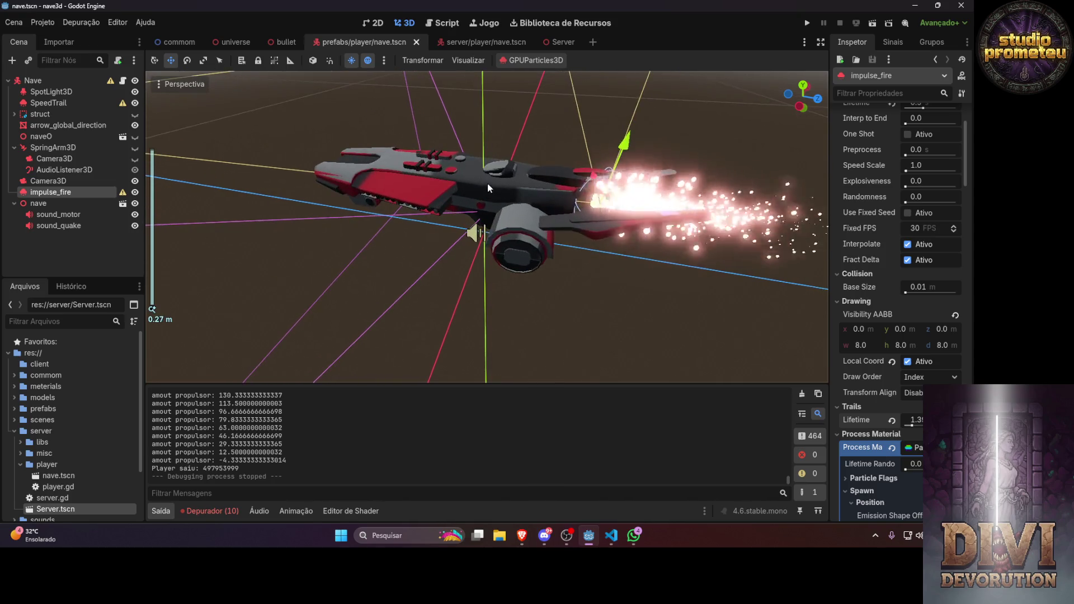
{"action": "scroll", "coordinate": [492, 185], "scroll_direction": "up", "scroll_amount": 3}
{"action": "mouse_move", "coordinate": [662, 149]}
{"action": "left_mouse_down"}
{"action": "mouse_move", "coordinate": [585, 79]}
{"action": "mouse_move", "coordinate": [433, 153]}
{"action": "mouse_move", "coordinate": [331, 109]}
{"action": "mouse_move", "coordinate": [241, 170]}
{"action": "mouse_move", "coordinate": [462, 150]}
{"action": "mouse_move", "coordinate": [683, 196]}
{"action": "left_mouse_up"}
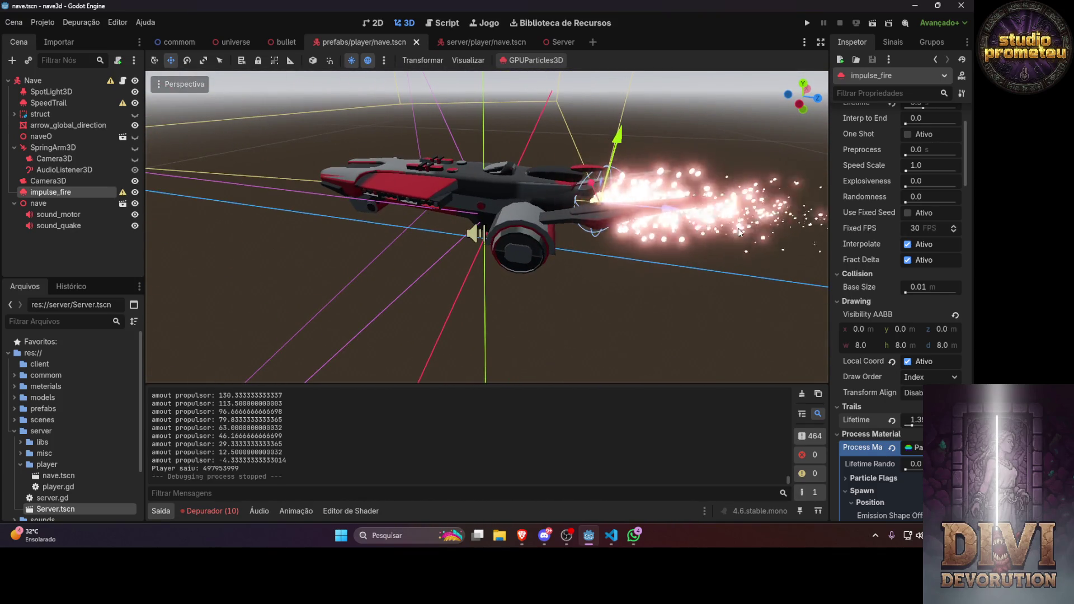
{"action": "mouse_move", "coordinate": [751, 237]}
{"action": "left_mouse_down"}
{"action": "mouse_move", "coordinate": [496, 204]}
{"action": "mouse_move", "coordinate": [528, 223]}
{"action": "mouse_move", "coordinate": [554, 189]}
{"action": "mouse_move", "coordinate": [516, 193]}
{"action": "mouse_move", "coordinate": [658, 206]}
{"action": "mouse_move", "coordinate": [571, 207]}
{"action": "mouse_move", "coordinate": [616, 175]}
{"action": "mouse_move", "coordinate": [765, 262]}
{"action": "mouse_move", "coordinate": [753, 253]}
{"action": "left_mouse_up"}
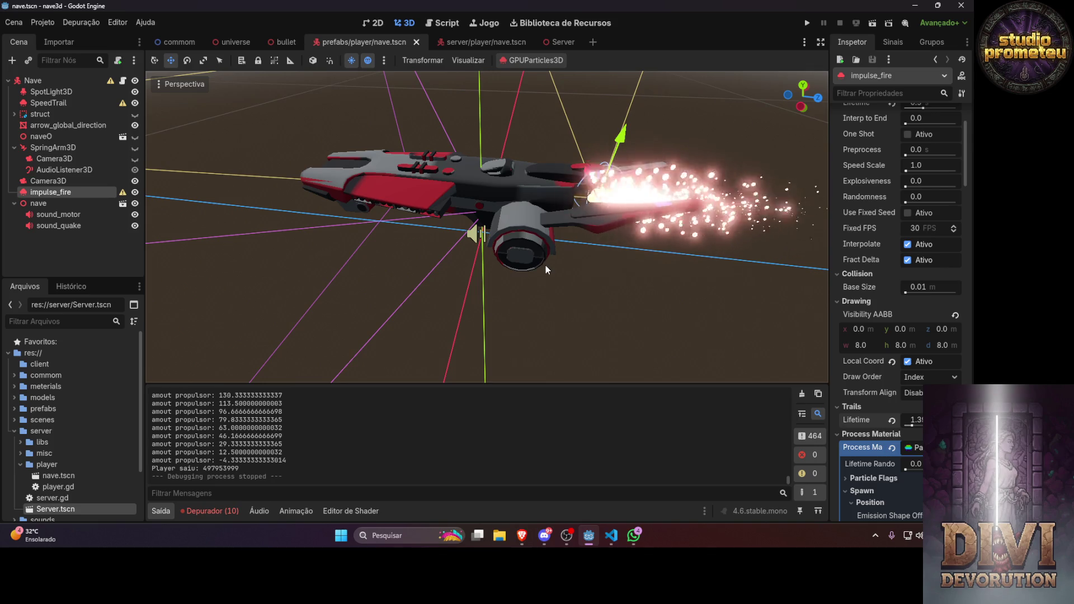
Run the game again, minimize the server window, and roll the ship with A over the ground
{"action": "left_click", "coordinate": [803, 24]}
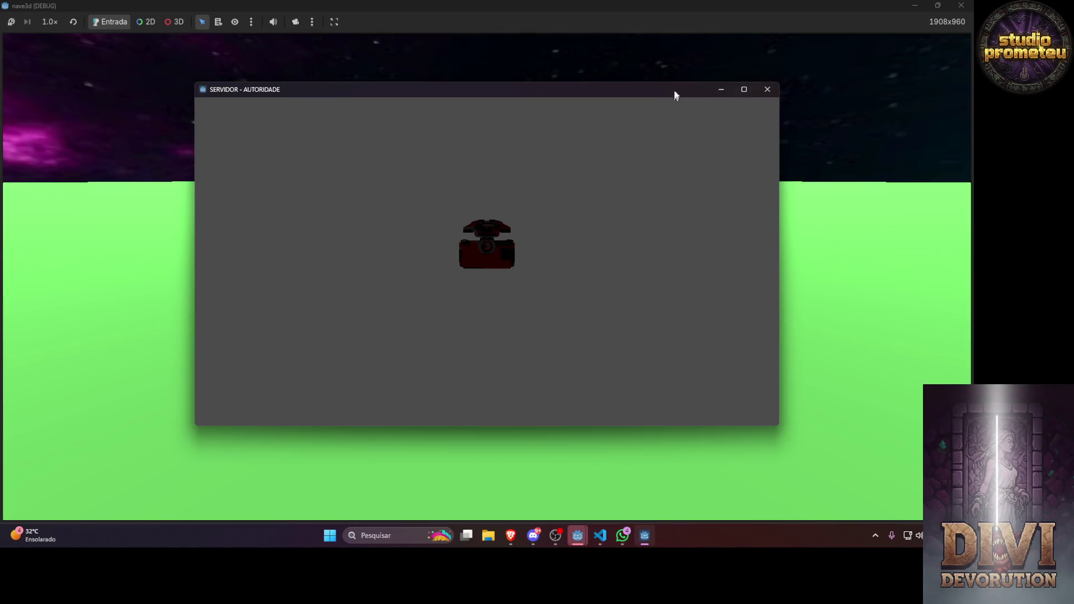
{"action": "left_click", "coordinate": [721, 89]}
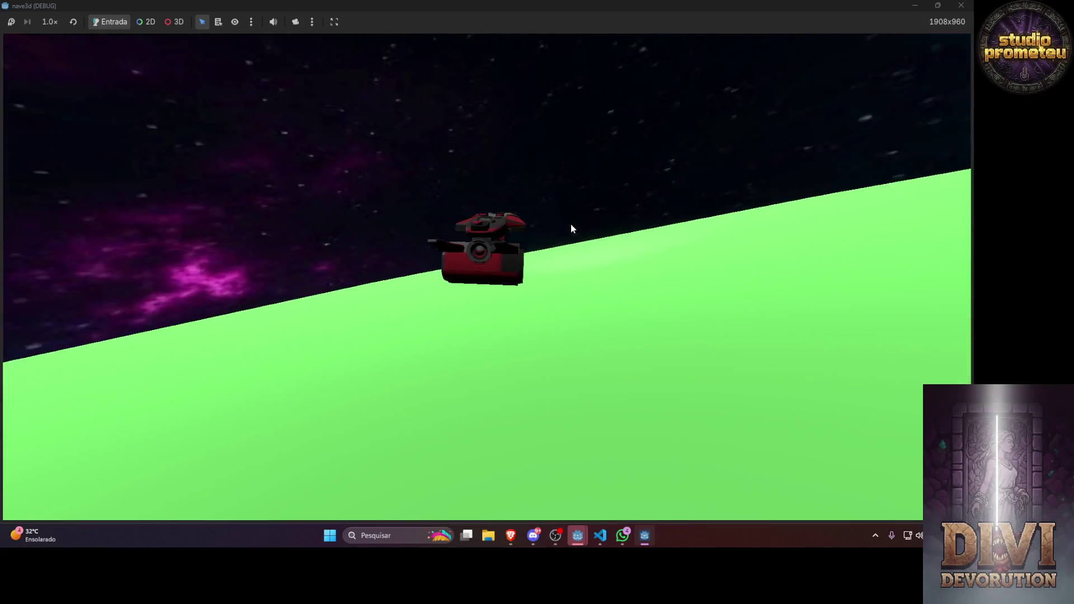
{"action": "key", "text": "a"}
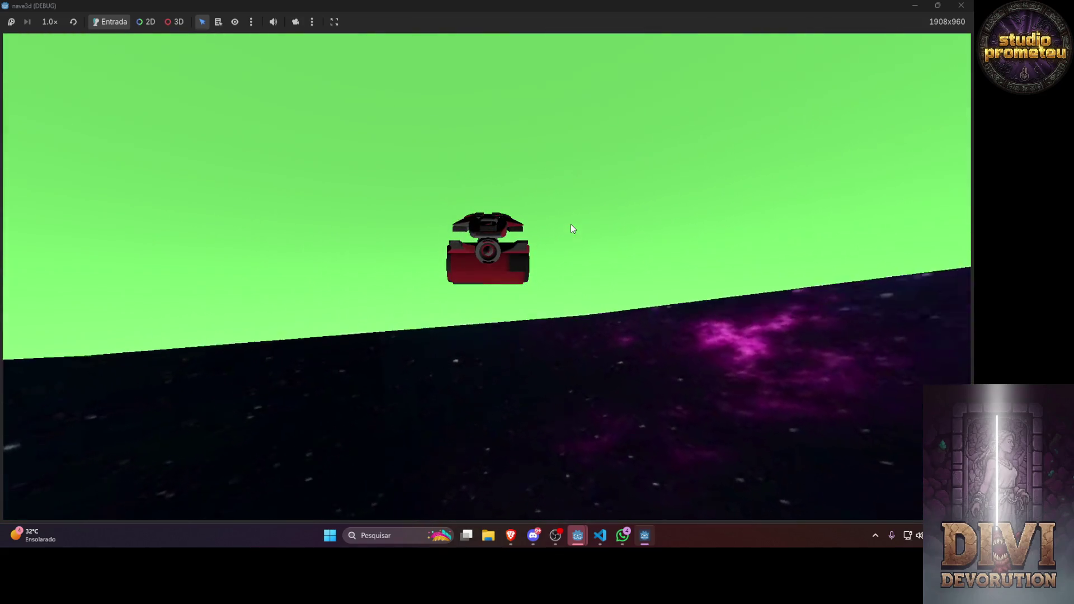
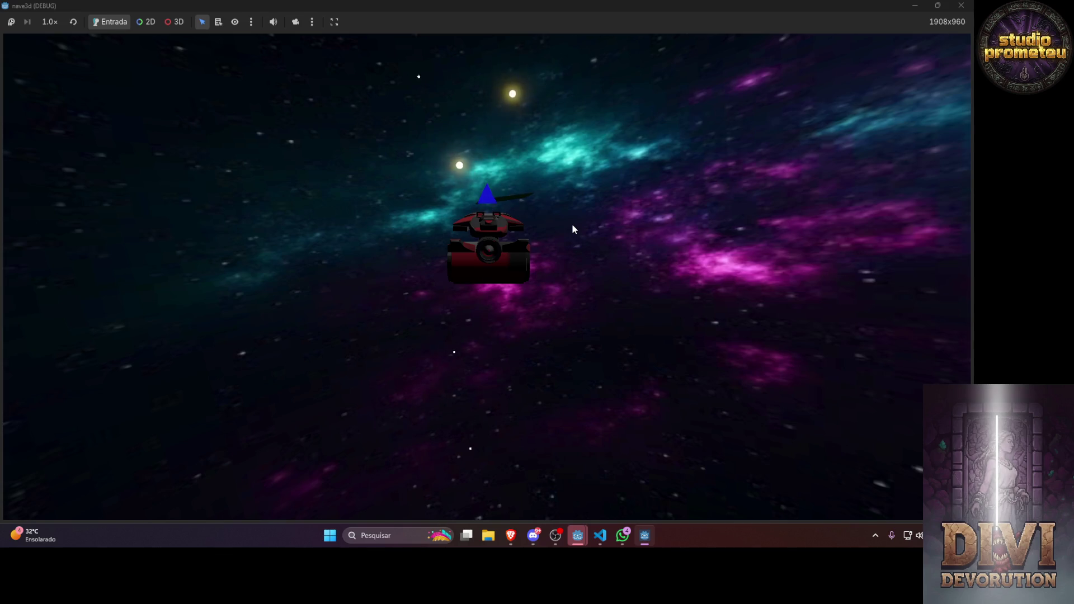
Steer the ship around with A and D toward the green marker, then close the nave3d test window
{"action": "key", "text": "a"}
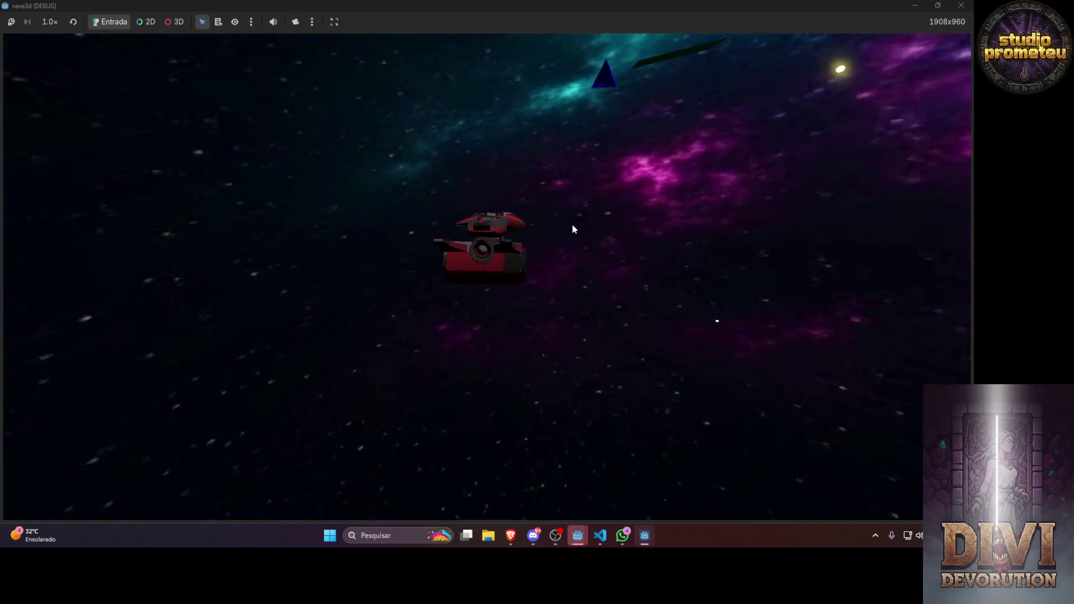
{"action": "key", "text": "d"}
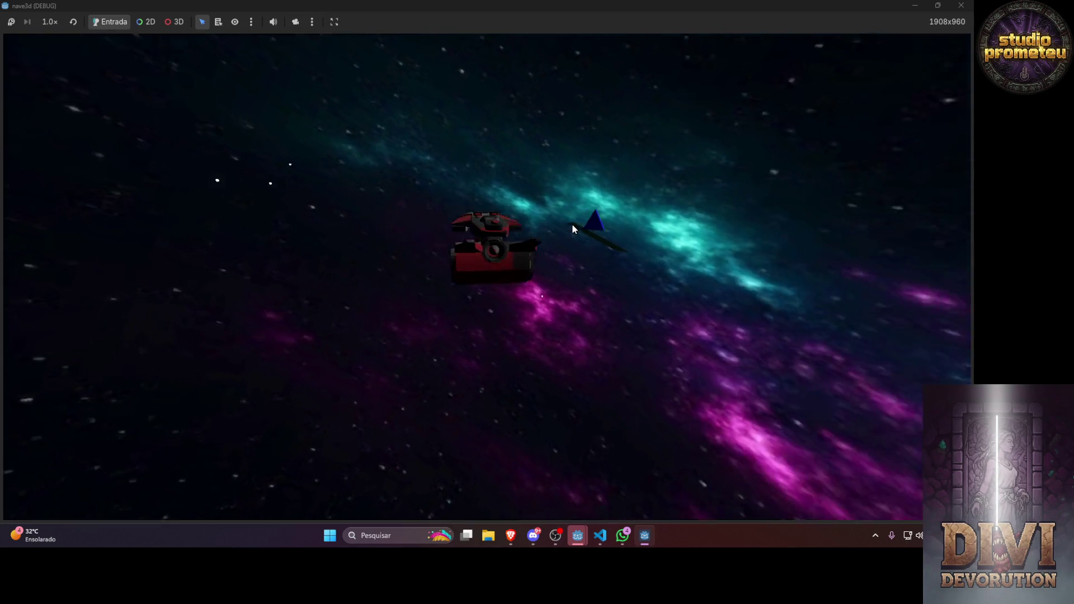
{"action": "key", "text": "d"}
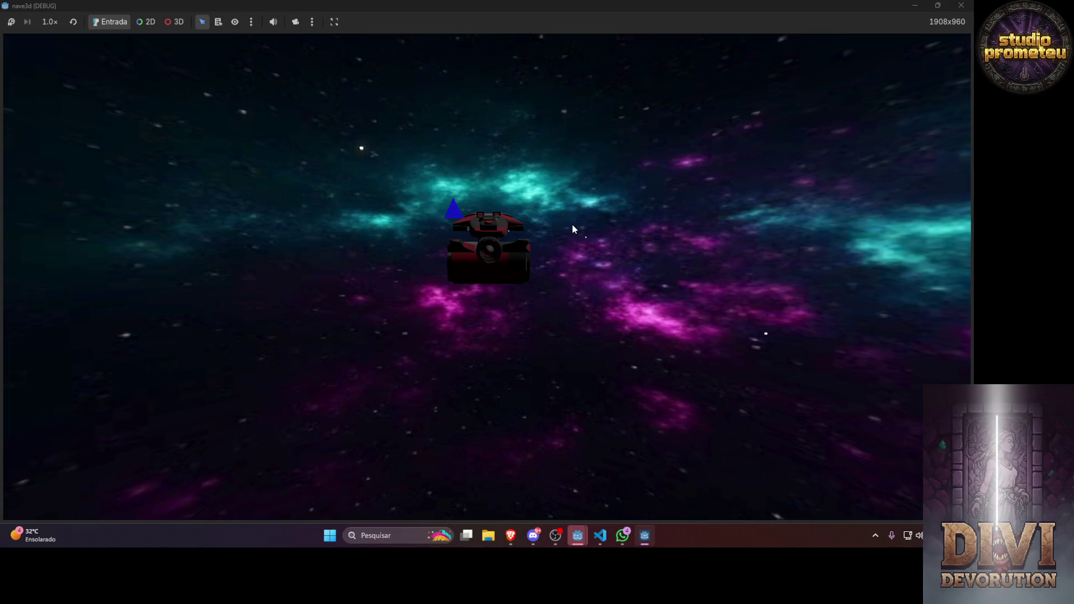
{"action": "key", "text": "a"}
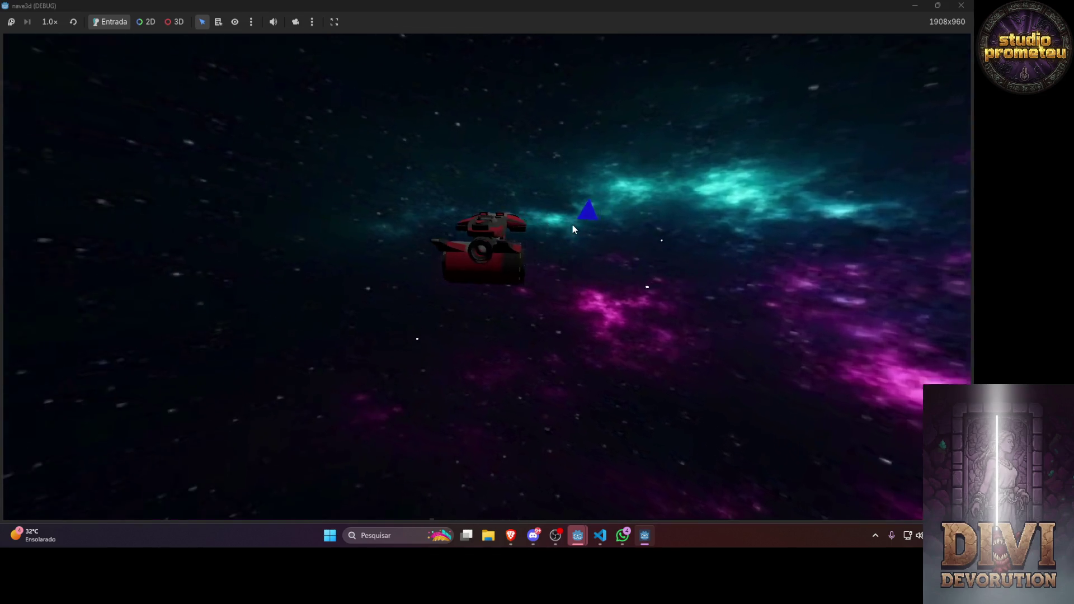
{"action": "key", "text": "a"}
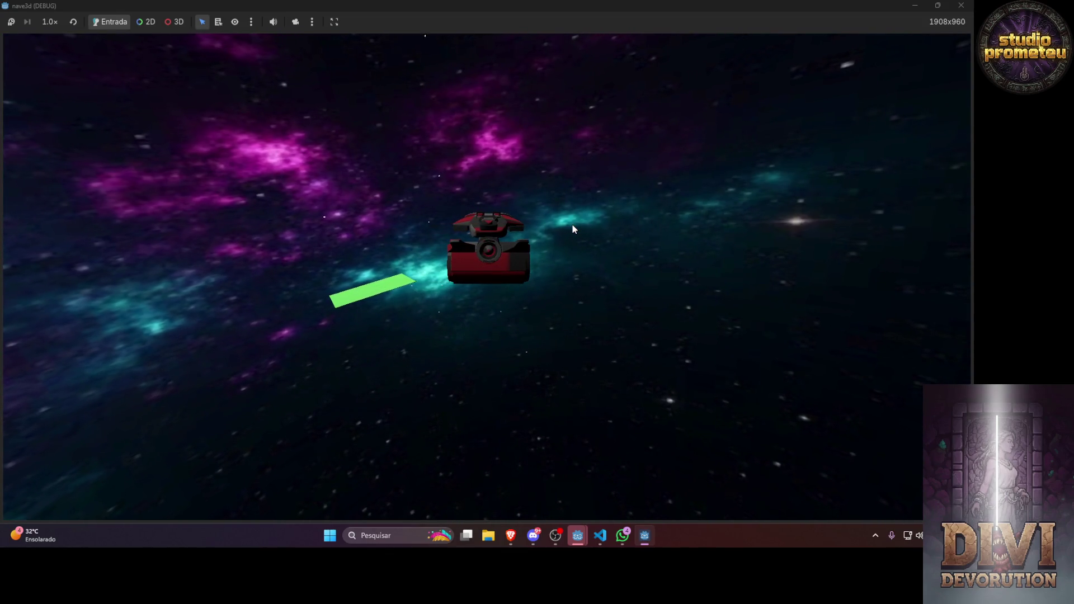
{"action": "key", "text": "a"}
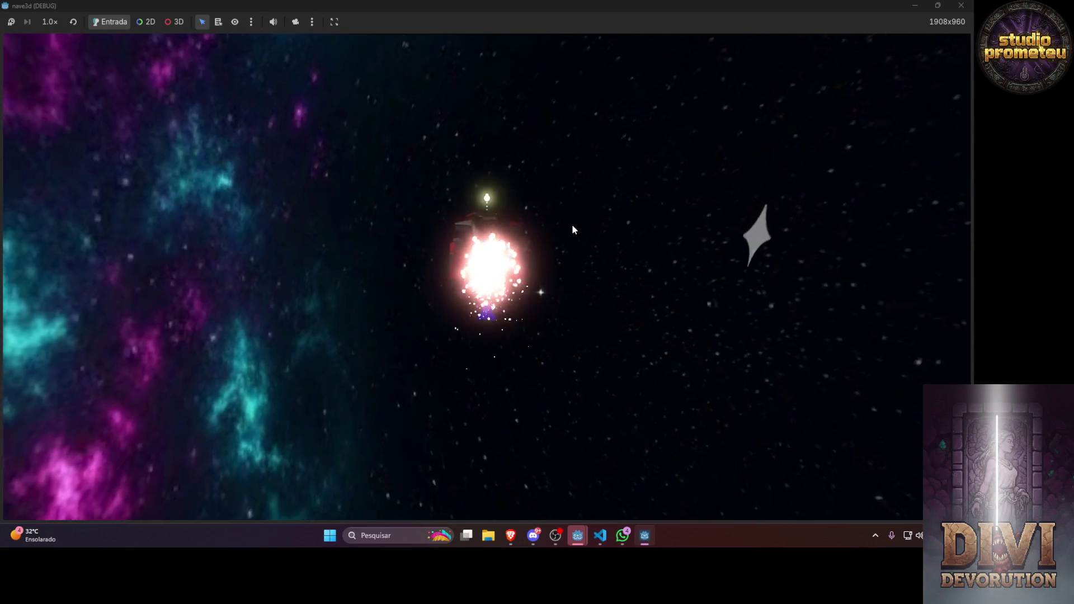
{"action": "left_click", "coordinate": [962, 5]}
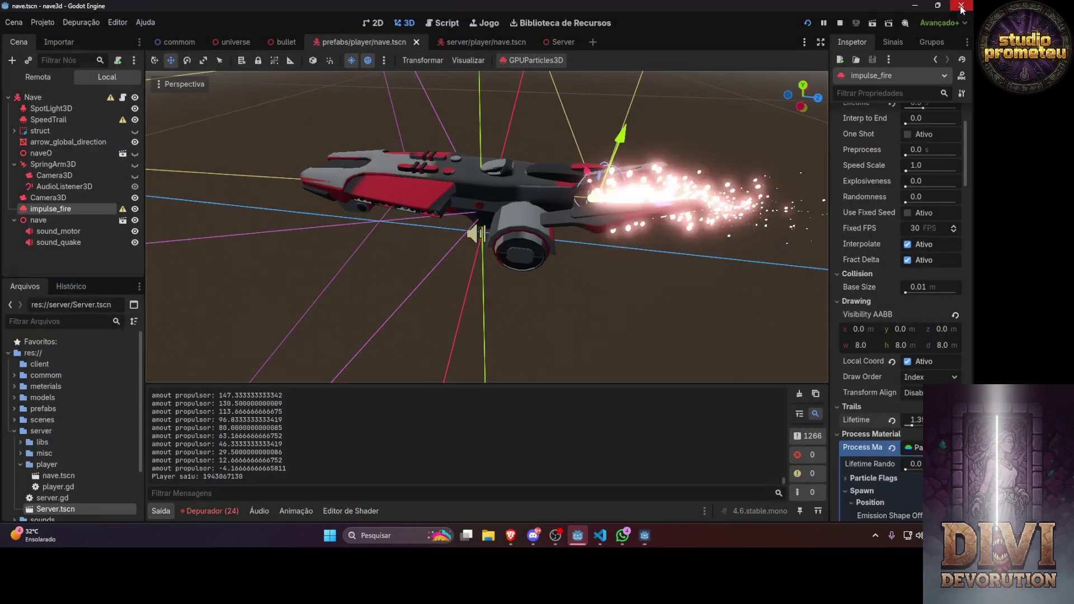
Set the exhaust material's albedo colour to semi-transparent red ff050070
{"action": "scroll", "coordinate": [898, 337], "scroll_direction": "down", "scroll_amount": 15}
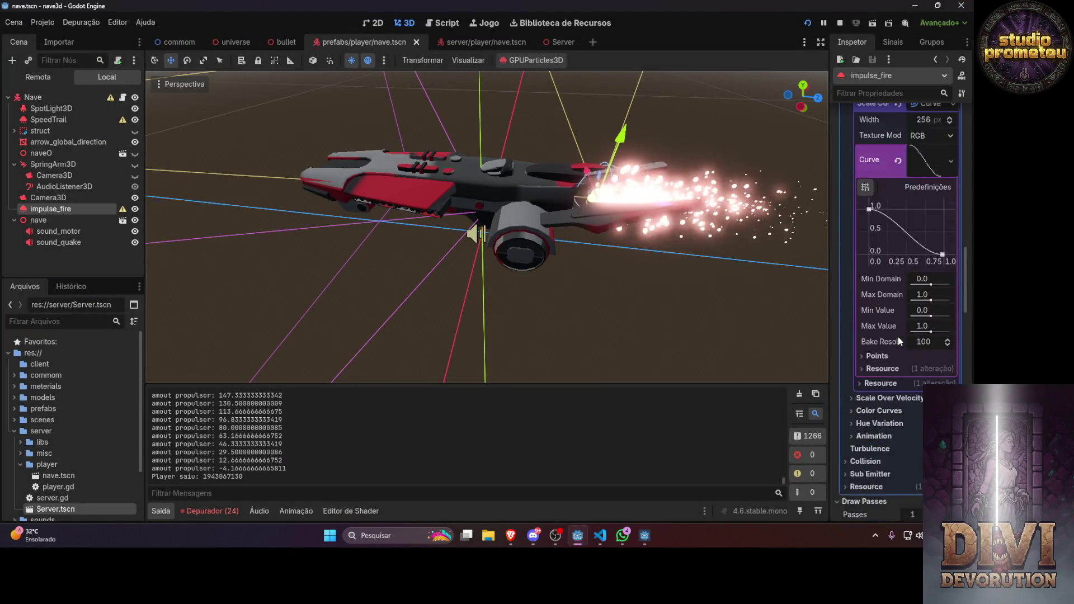
{"action": "scroll", "coordinate": [895, 336], "scroll_direction": "down", "scroll_amount": 5}
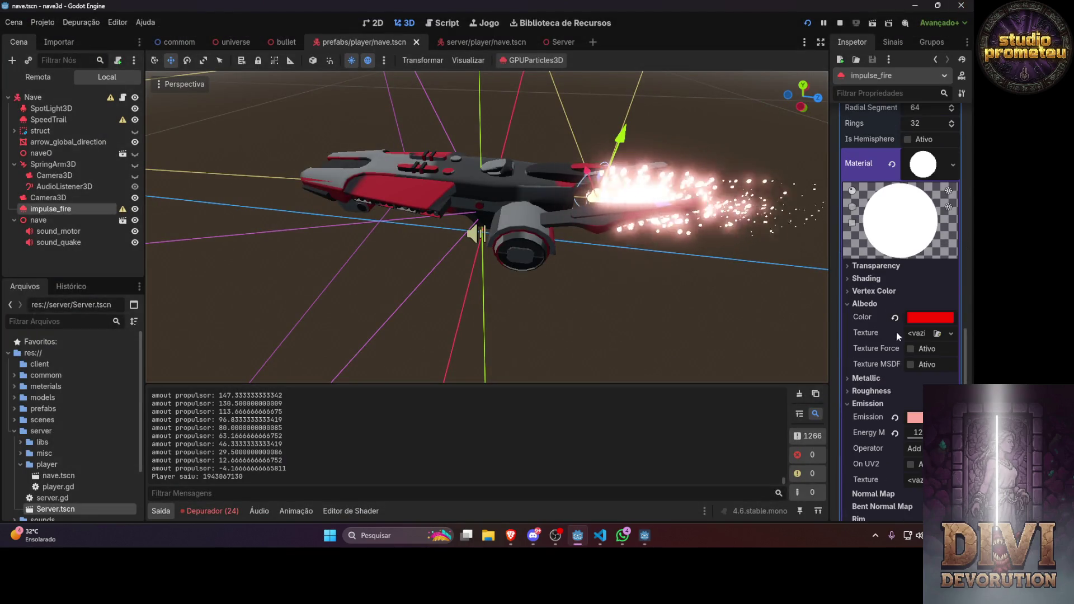
{"action": "left_click", "coordinate": [918, 319]}
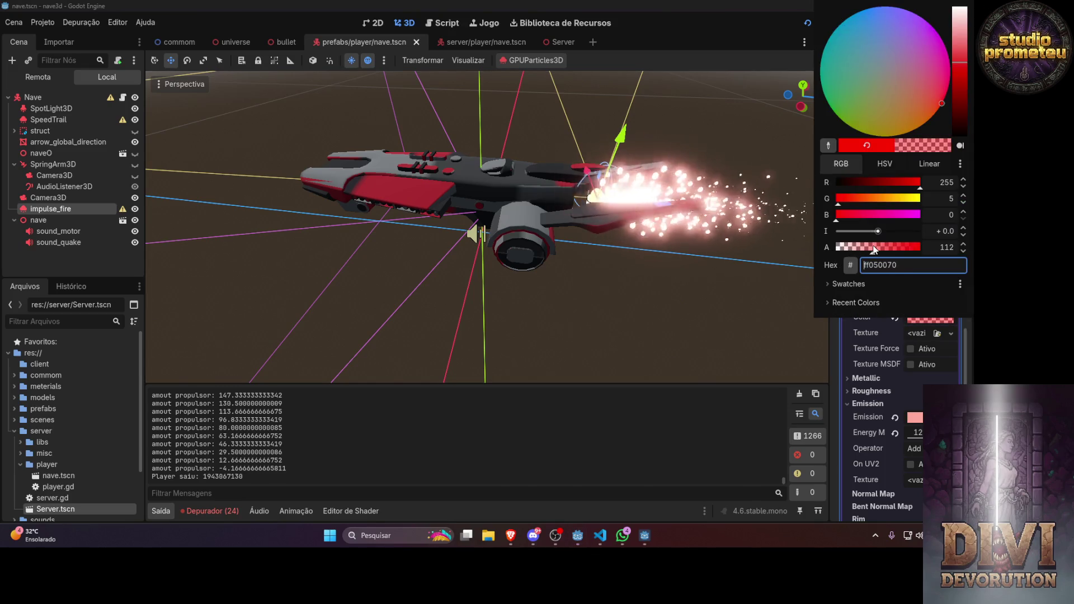
{"action": "key", "text": "Return"}
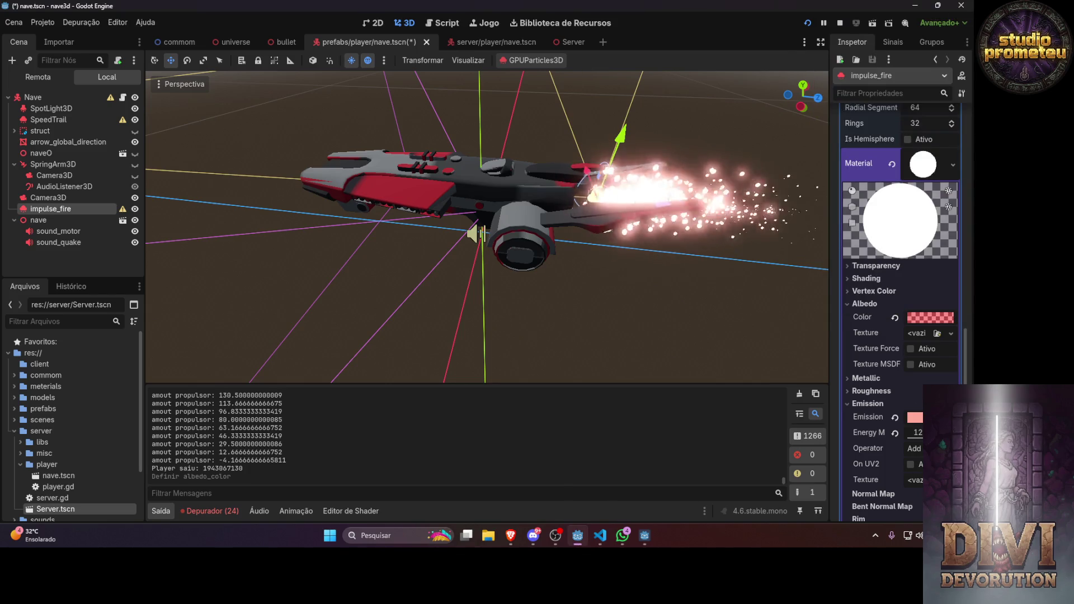
Boost the emission colour intensity to +10 and enable On UV2
{"action": "key", "text": "Return"}
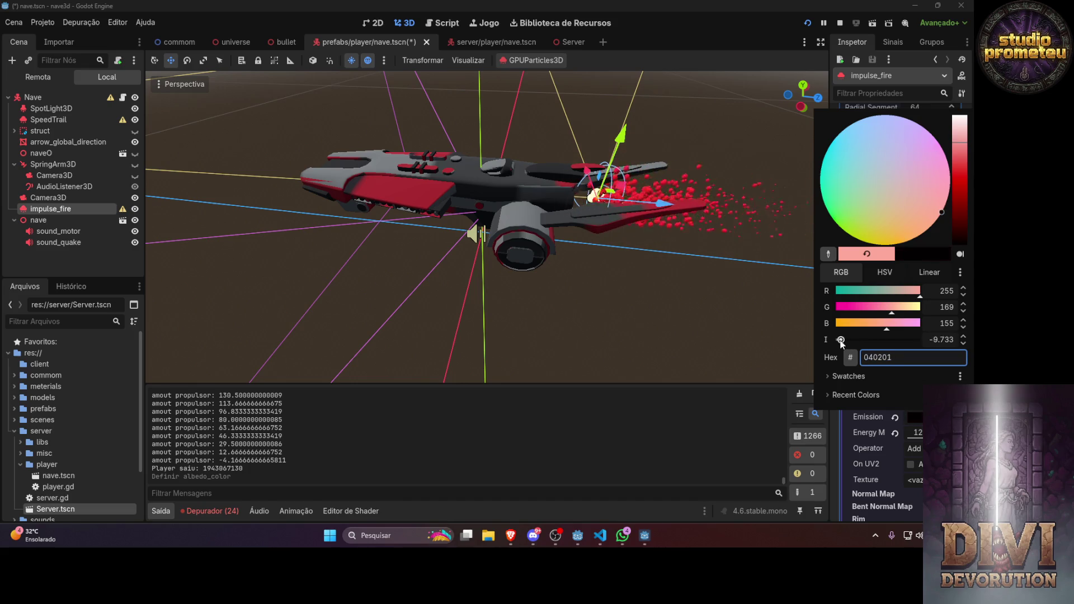
{"action": "left_click_drag", "start_coordinate": [841, 341], "coordinate": [939, 343]}
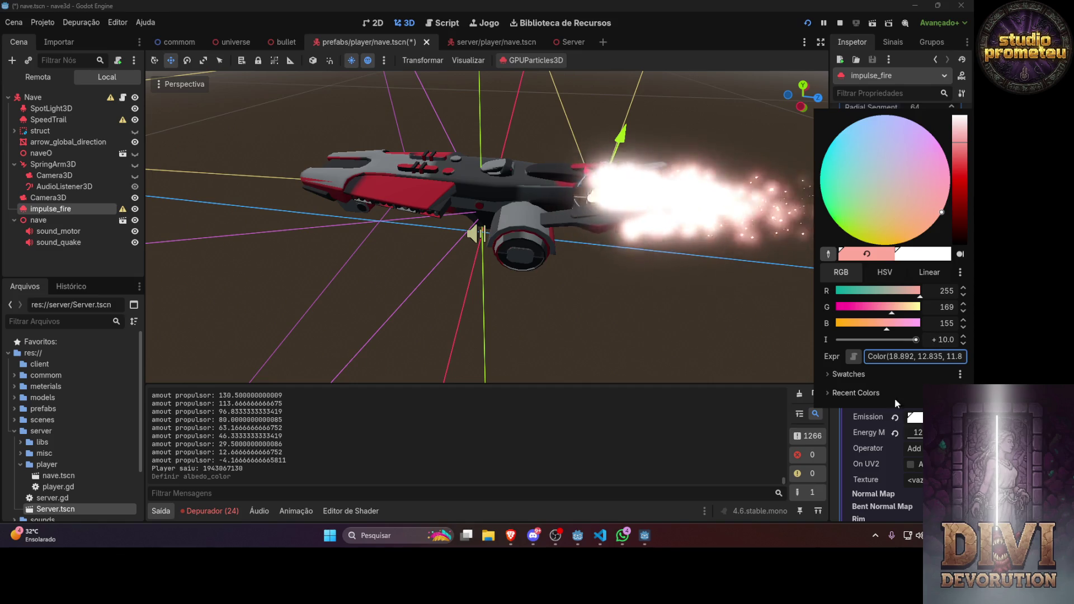
{"action": "left_click", "coordinate": [842, 451]}
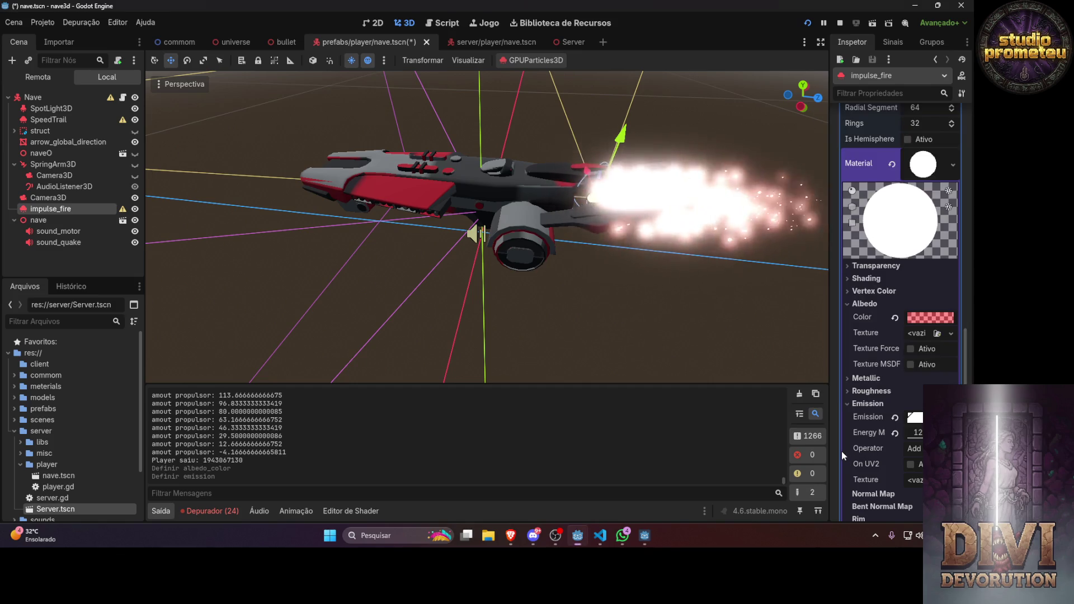
{"action": "left_click", "coordinate": [916, 464]}
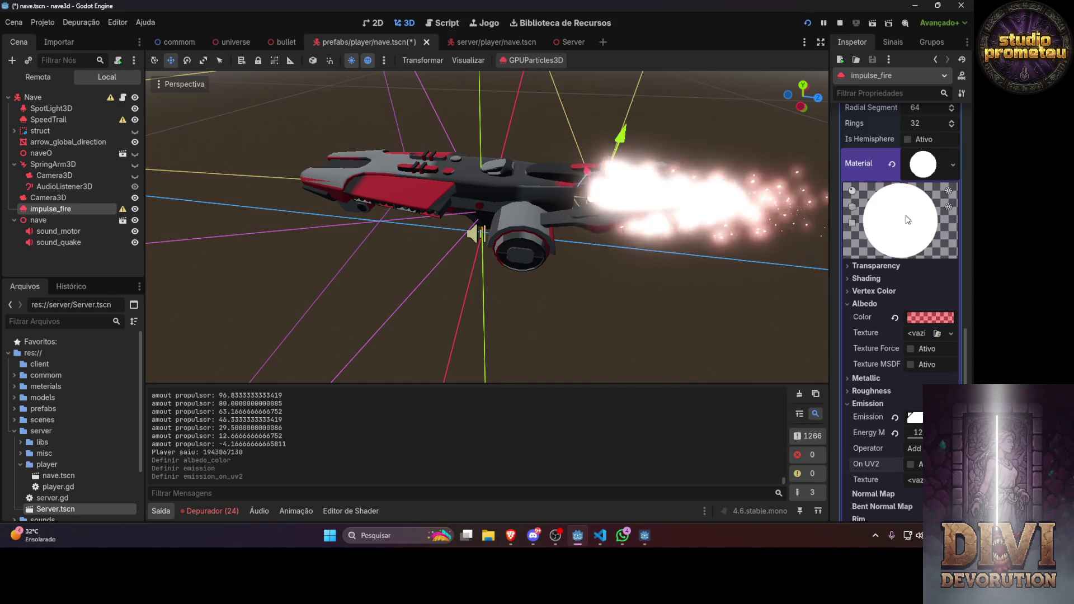
{"action": "scroll", "coordinate": [888, 414], "scroll_direction": "down", "scroll_amount": 5}
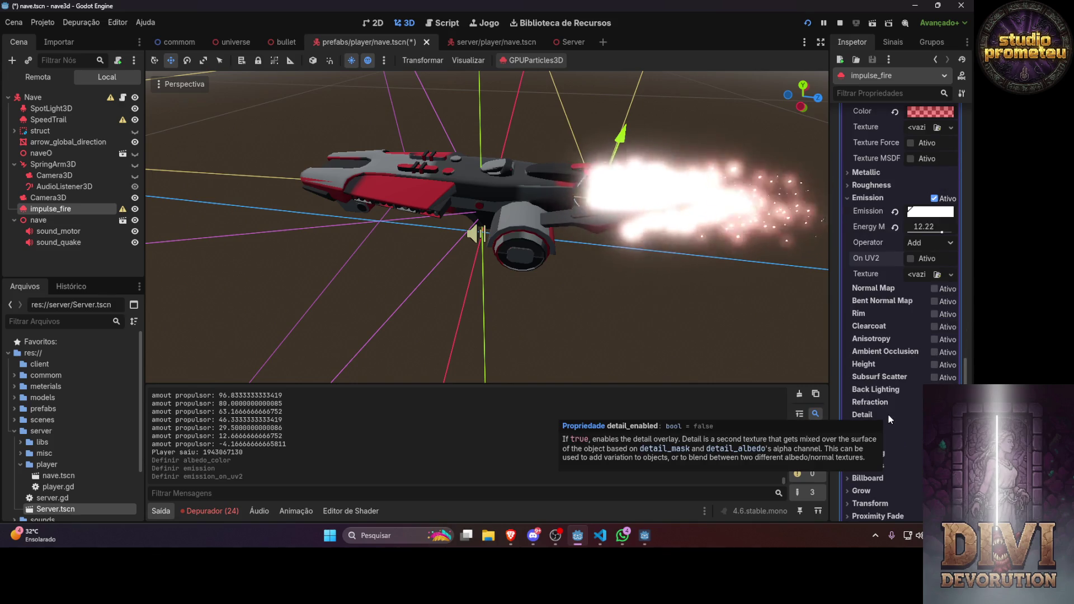
Expand Visibility Range and Geometry, try transparency up to 0.92, then return it to 0
{"action": "scroll", "coordinate": [855, 314], "scroll_direction": "down", "scroll_amount": 10}
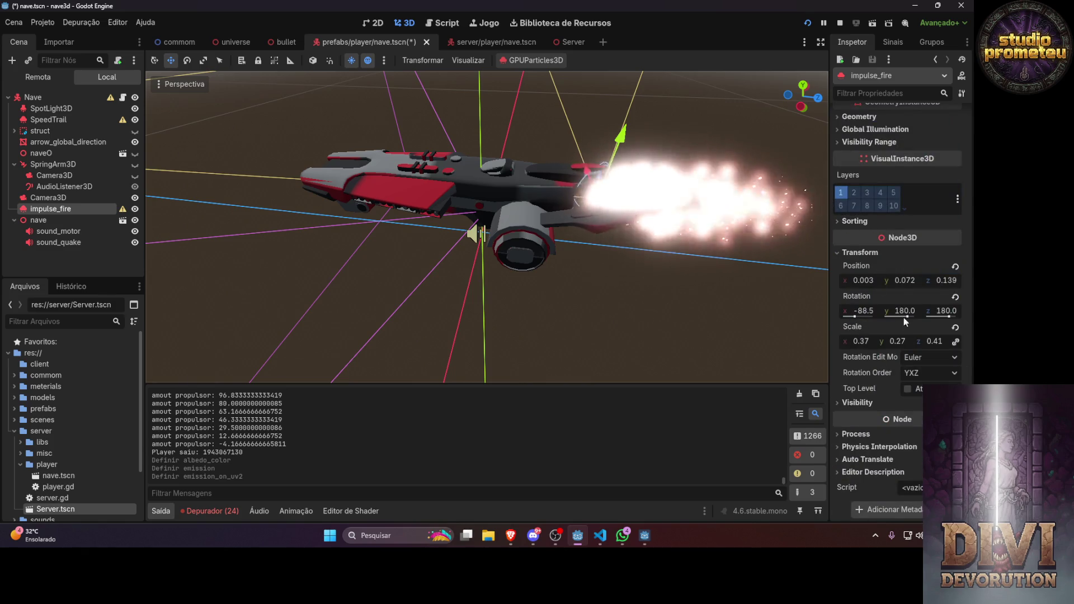
{"action": "left_click", "coordinate": [843, 403]}
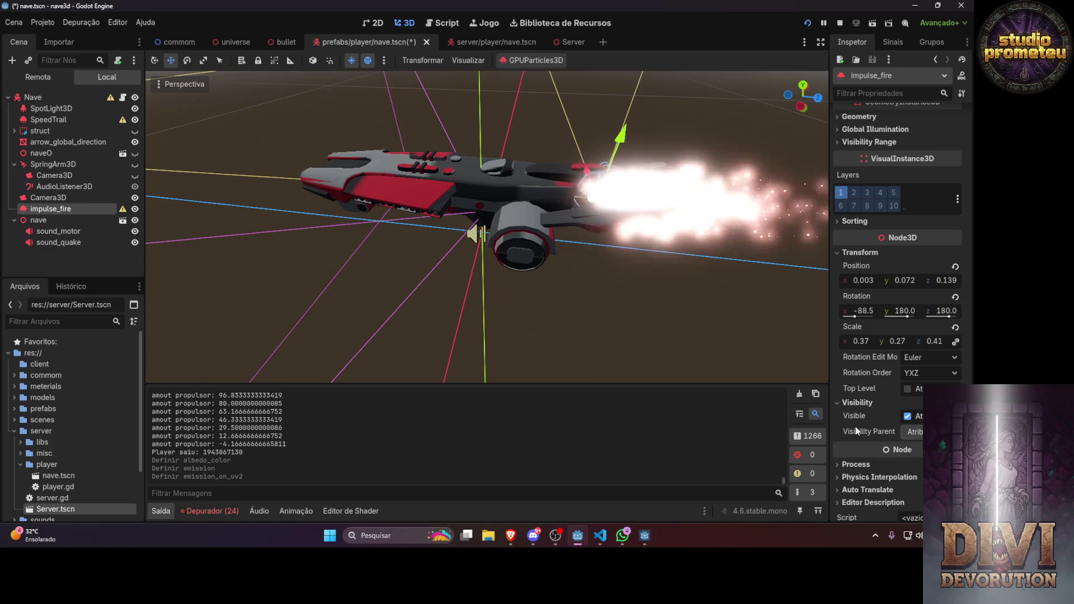
{"action": "scroll", "coordinate": [874, 418], "scroll_direction": "down", "scroll_amount": 1}
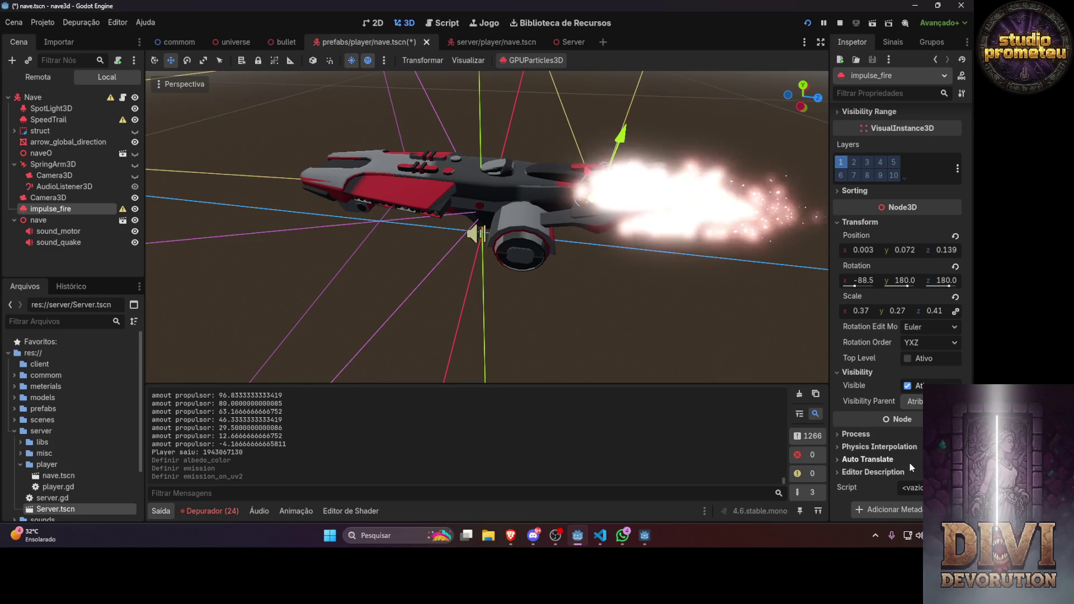
{"action": "scroll", "coordinate": [909, 462], "scroll_direction": "up", "scroll_amount": 5}
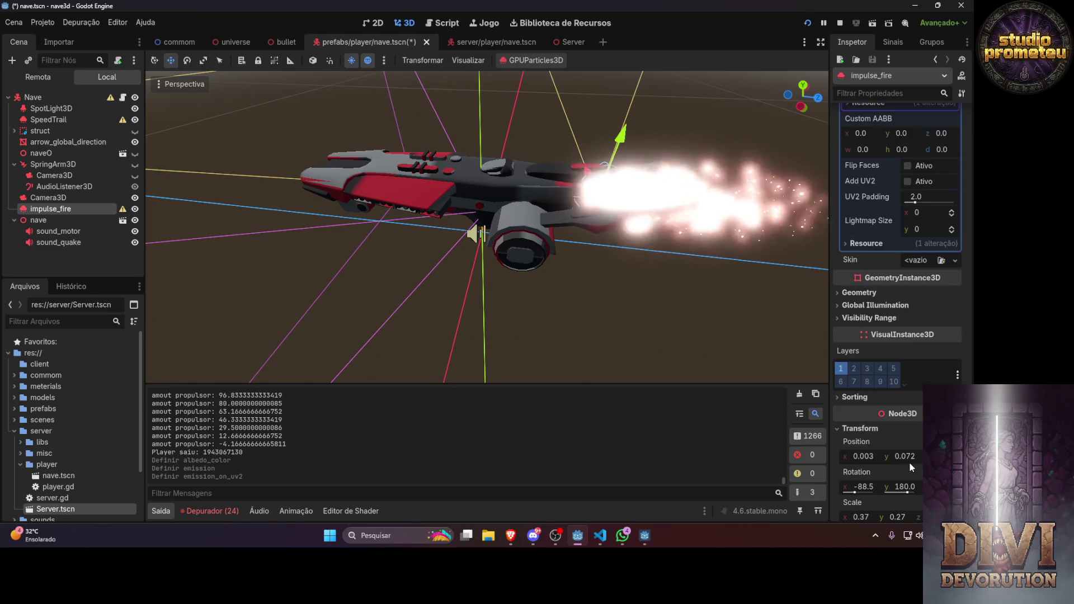
{"action": "left_click", "coordinate": [840, 316]}
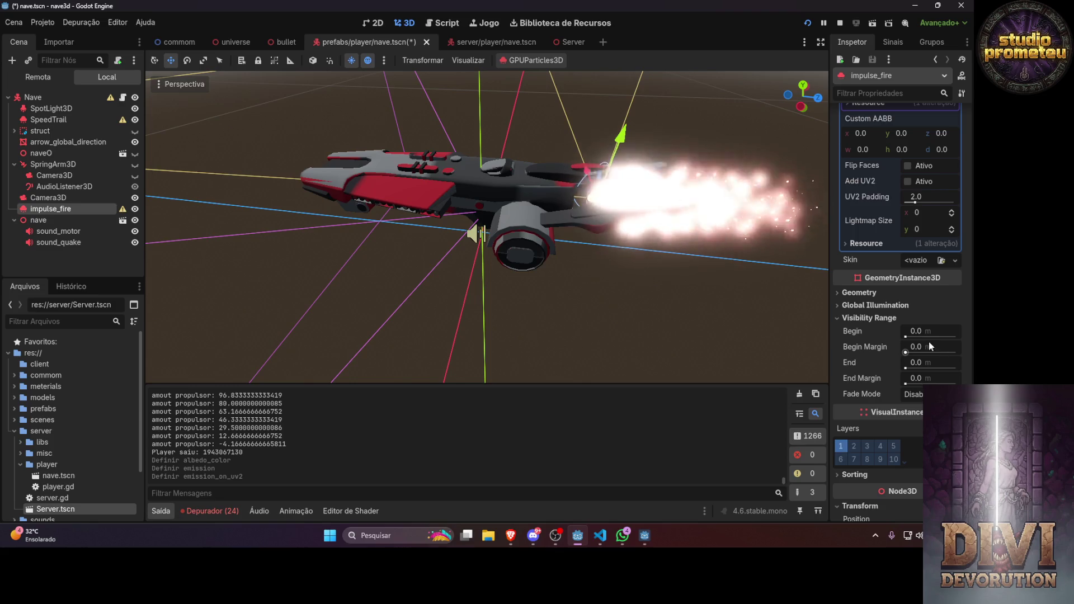
{"action": "left_click", "coordinate": [840, 292]}
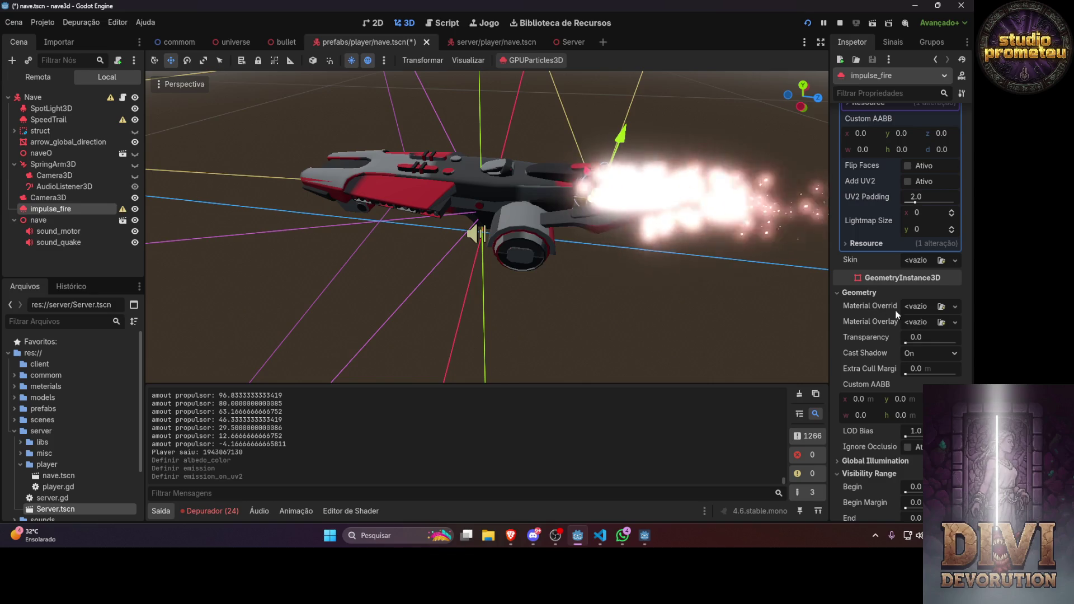
{"action": "left_click_drag", "start_coordinate": [894, 343], "coordinate": [969, 346]}
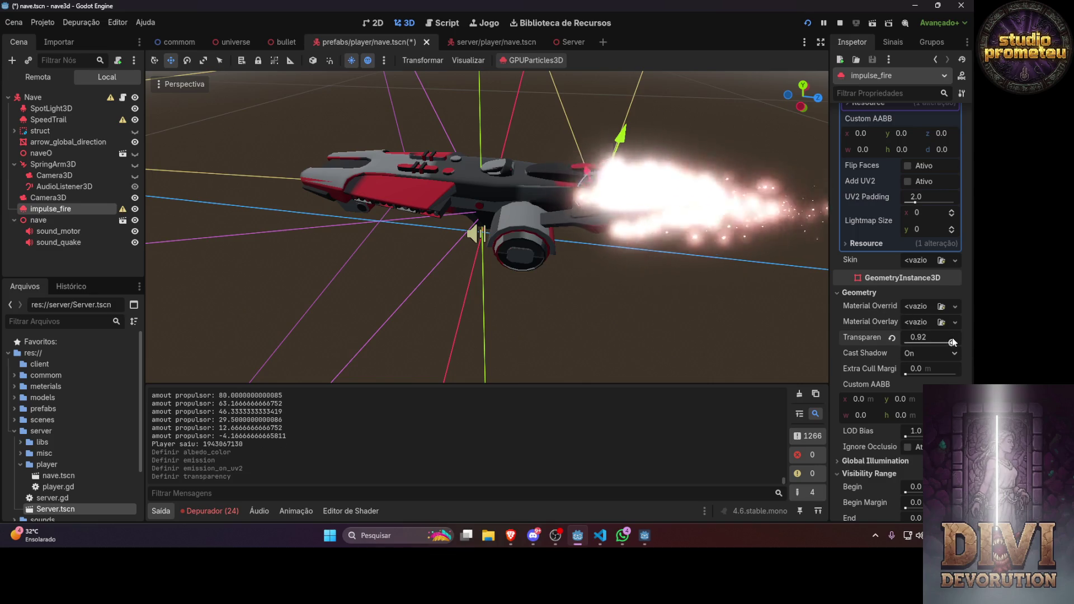
{"action": "left_click_drag", "start_coordinate": [962, 341], "coordinate": [880, 342]}
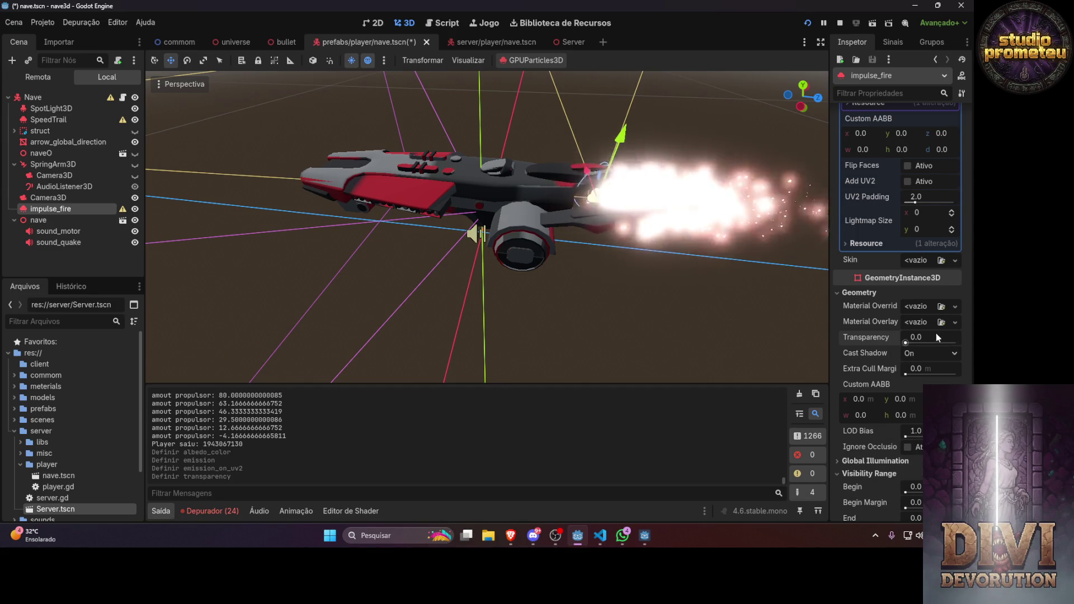
Assign a new StandardMaterial3D as Material Override and raise Extra Cull Margin to about 10000
{"action": "left_click", "coordinate": [925, 305]}
{"action": "left_click", "coordinate": [912, 335]}
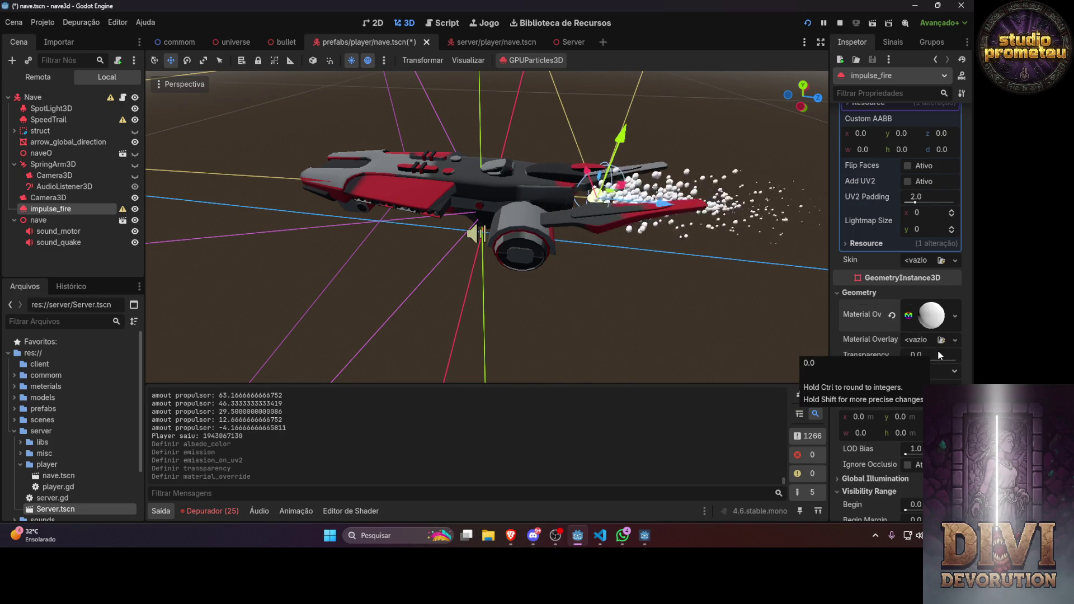
{"action": "left_click_drag", "start_coordinate": [906, 393], "coordinate": [939, 392]}
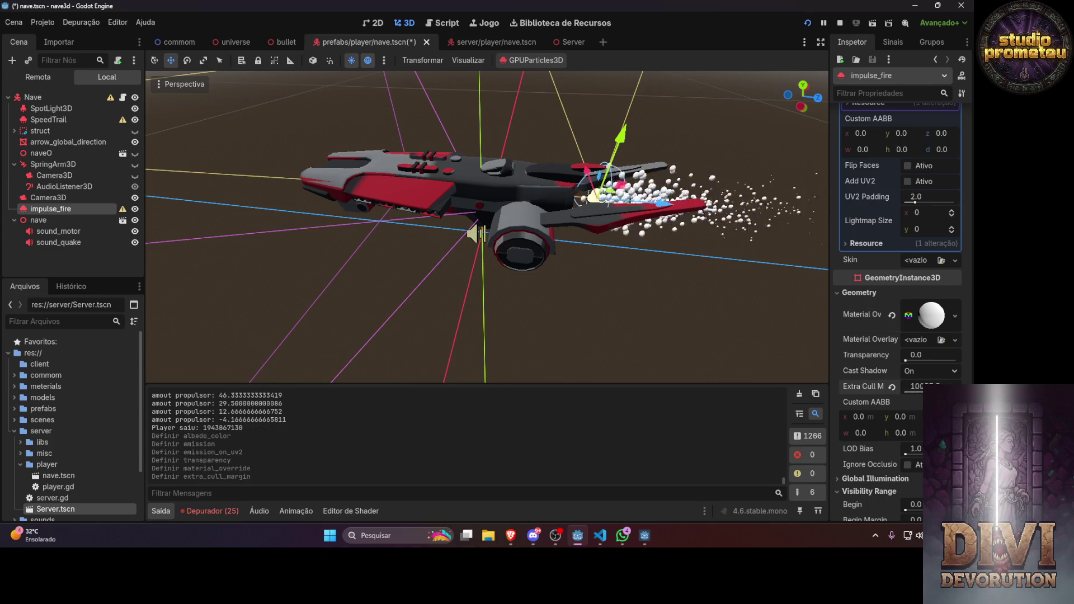
Set impulse_fire's Geometry transparency to 0.75 and expand the override material's settings
{"action": "left_click_drag", "start_coordinate": [904, 358], "coordinate": [957, 358]}
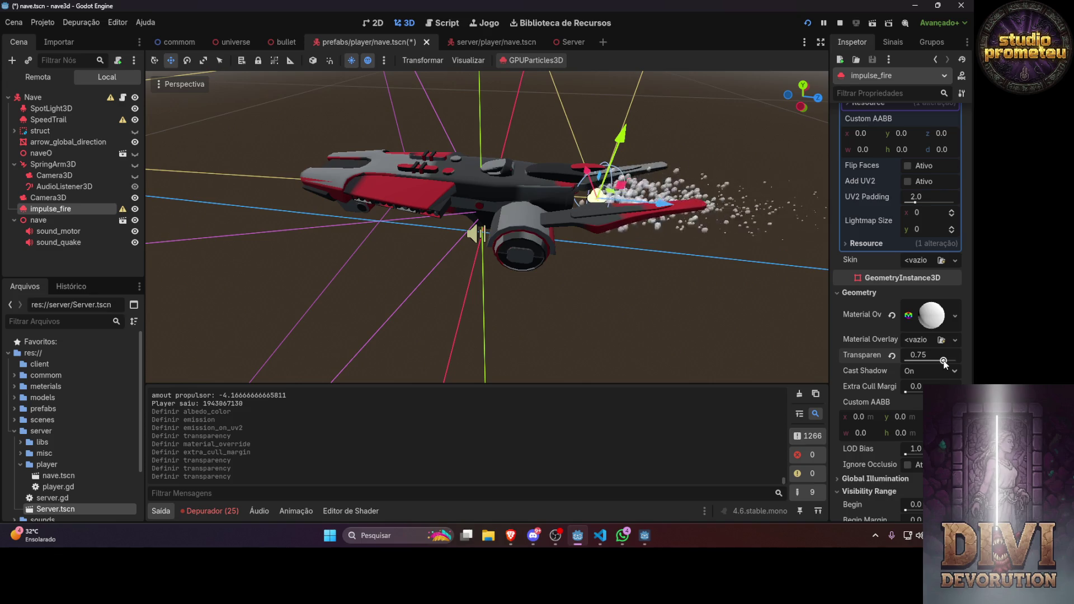
{"action": "left_click", "coordinate": [936, 318]}
{"action": "scroll", "coordinate": [907, 364], "scroll_direction": "down", "scroll_amount": 4}
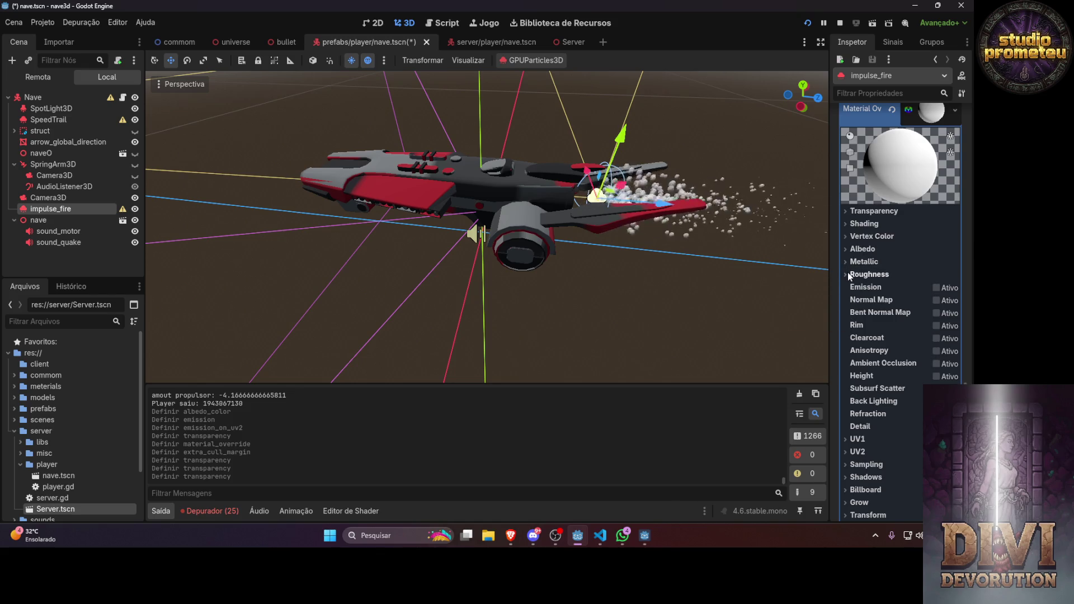
Set the override material's albedo colour to pure red ff0000
{"action": "left_click", "coordinate": [847, 249]}
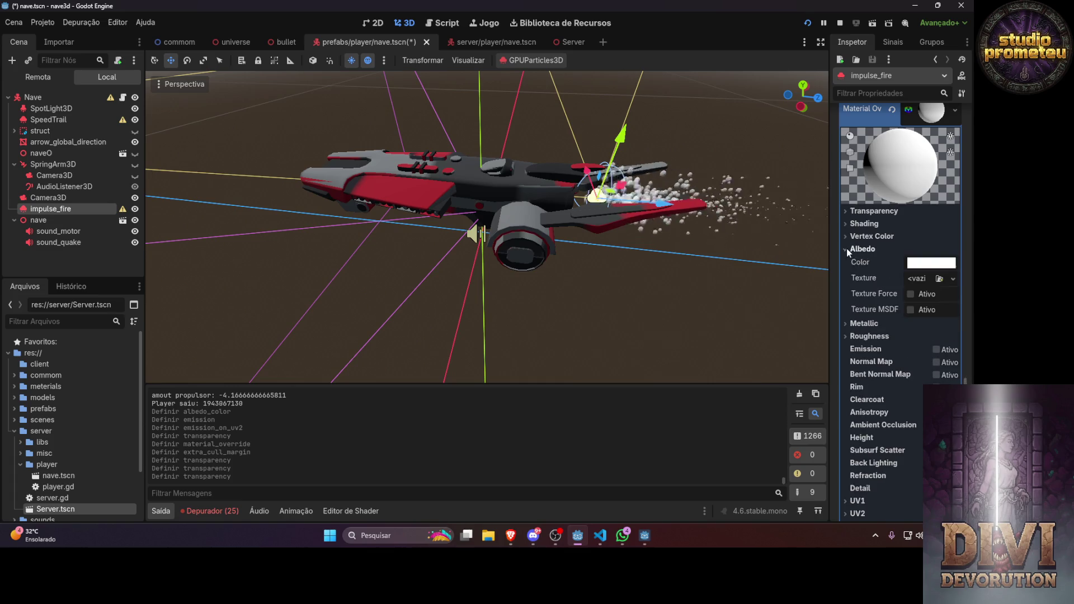
{"action": "left_click", "coordinate": [916, 264]}
{"action": "left_click_drag", "start_coordinate": [920, 404], "coordinate": [836, 404]}
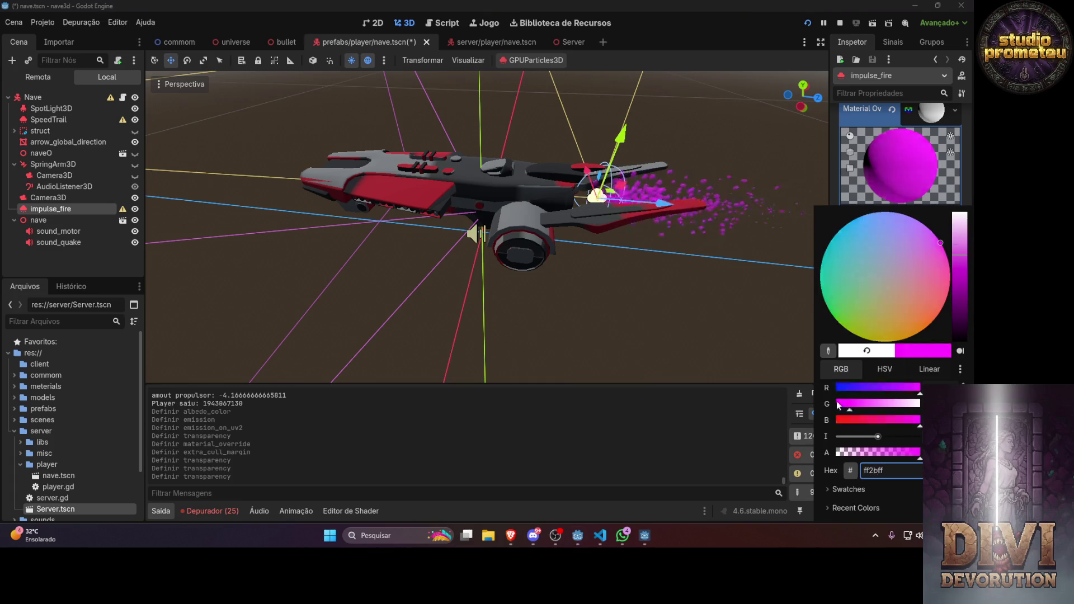
{"action": "left_click_drag", "start_coordinate": [920, 420], "coordinate": [844, 424]}
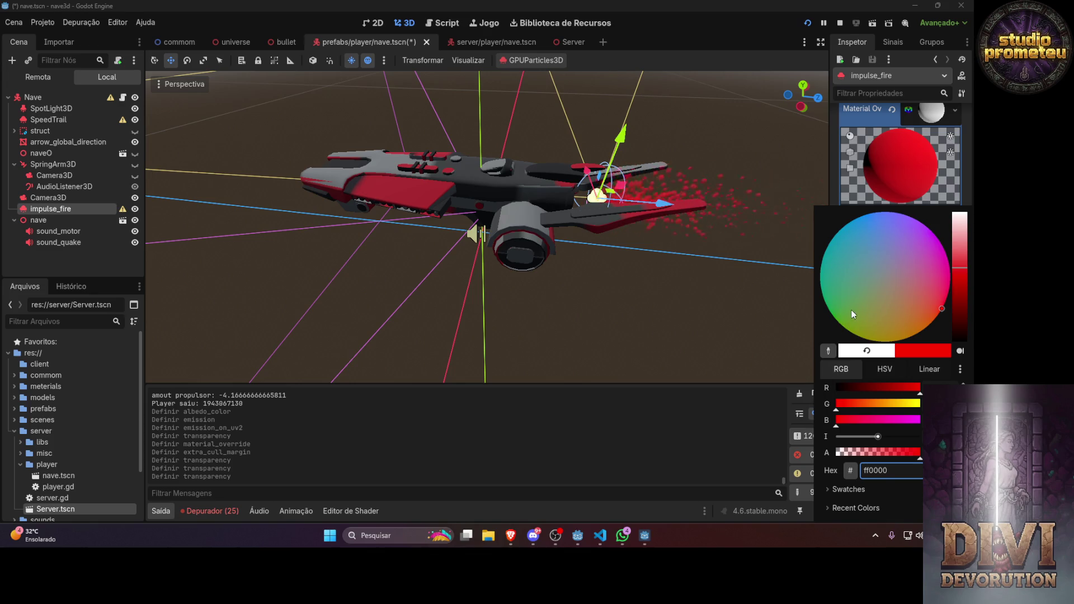
{"action": "left_click", "coordinate": [773, 288]}
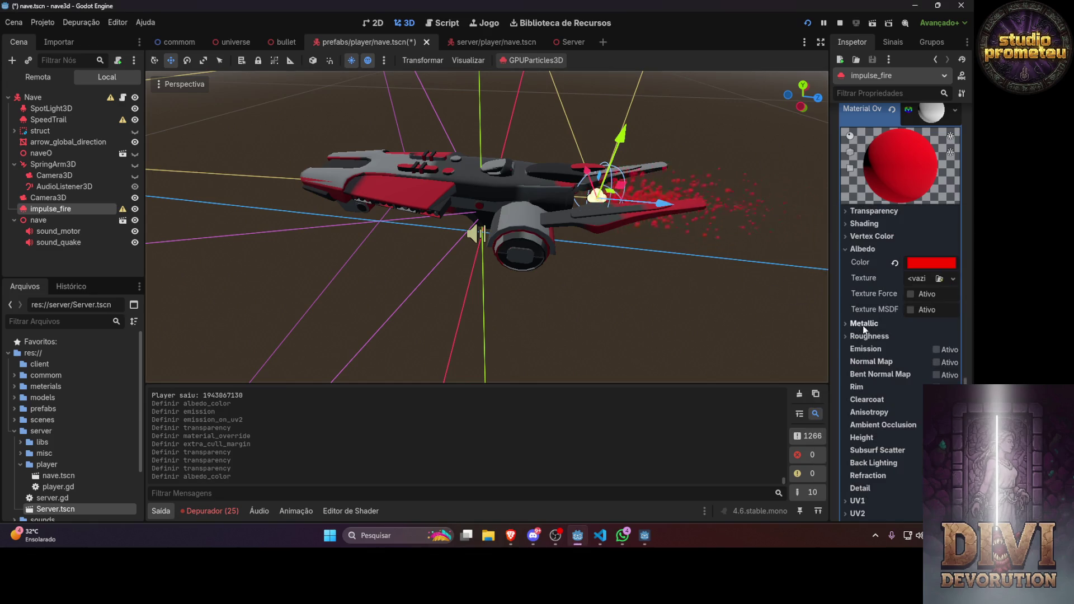
Enable emission with a pinkish 255/136/119 colour at intensity +10
{"action": "left_click", "coordinate": [937, 350]}
{"action": "left_click", "coordinate": [922, 365]}
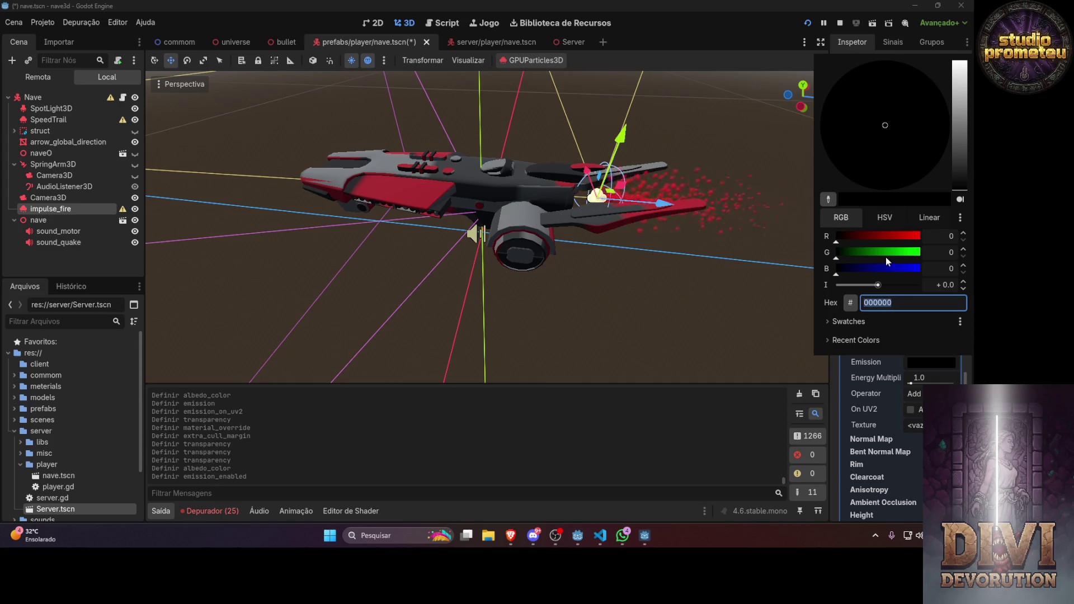
{"action": "left_click_drag", "start_coordinate": [899, 235], "coordinate": [918, 239]}
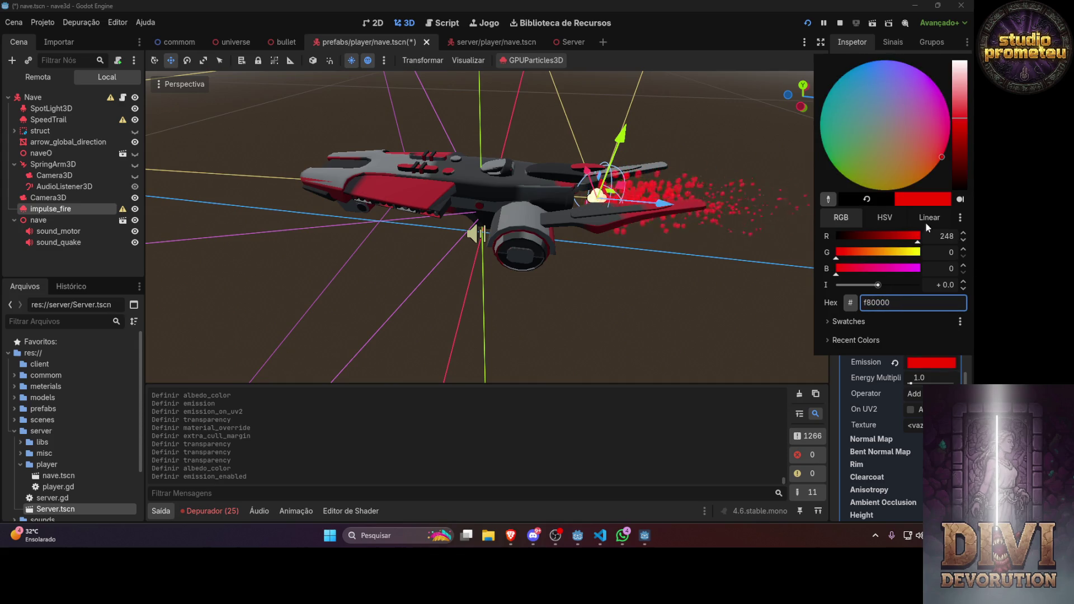
{"action": "left_click_drag", "start_coordinate": [959, 121], "coordinate": [957, 66]}
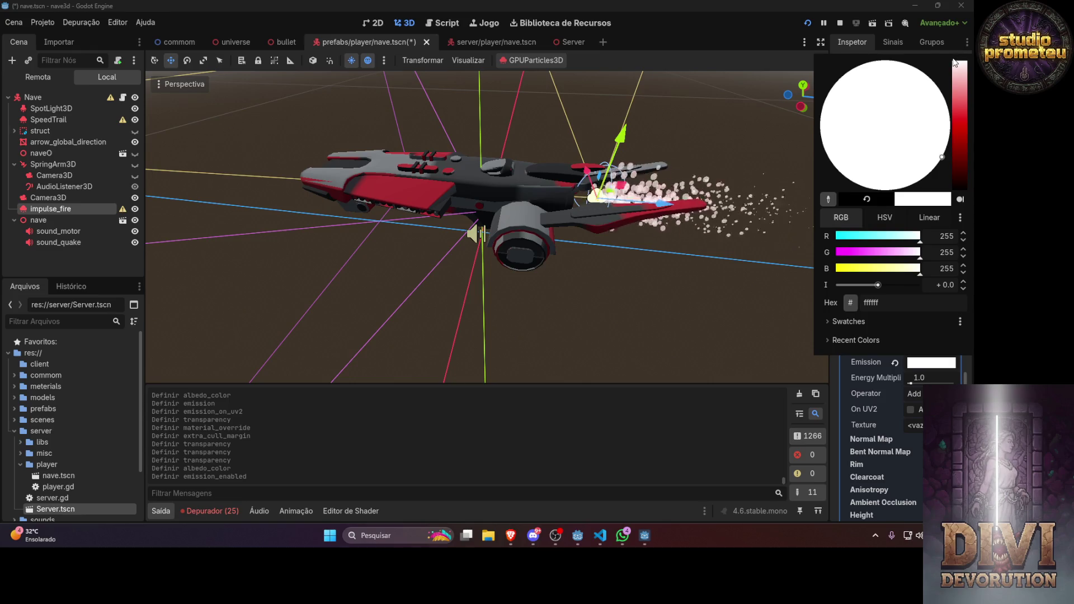
{"action": "left_click_drag", "start_coordinate": [886, 284], "coordinate": [926, 285]}
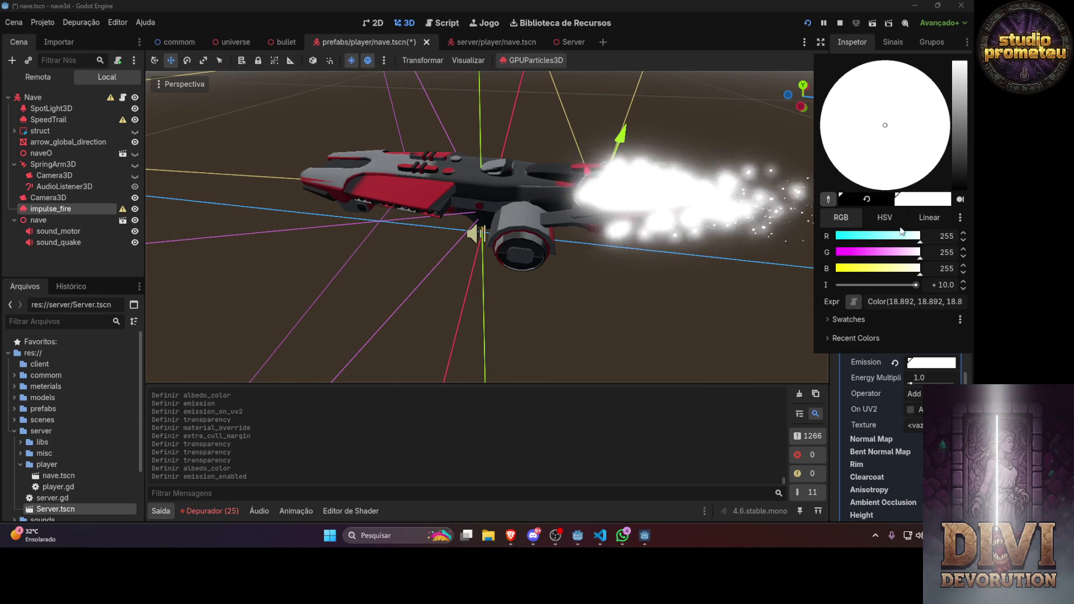
{"action": "left_click_drag", "start_coordinate": [964, 65], "coordinate": [960, 82]}
{"action": "left_click_drag", "start_coordinate": [905, 253], "coordinate": [836, 252]}
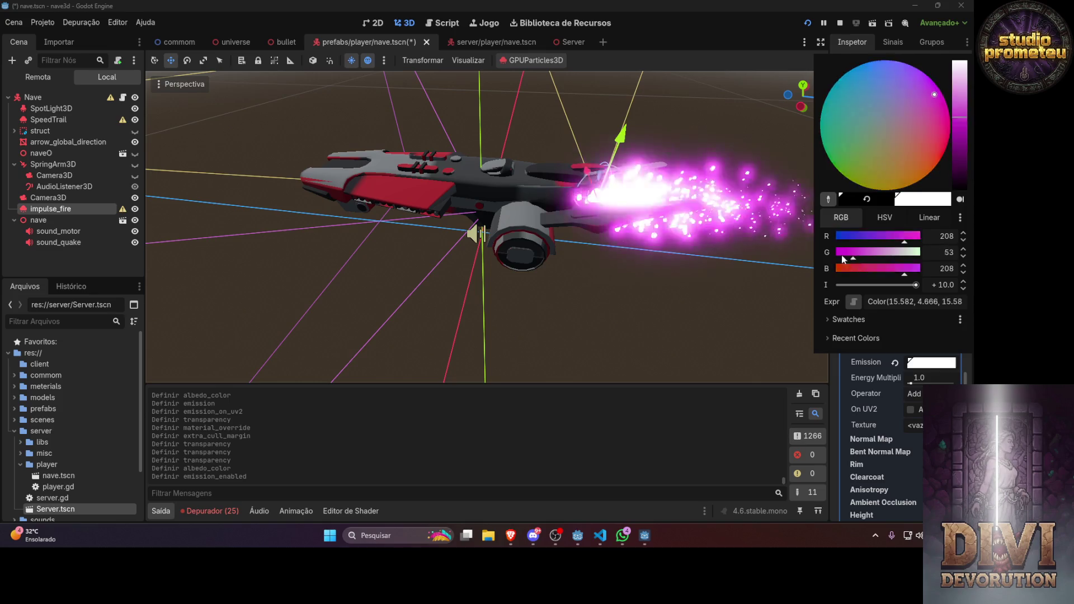
{"action": "left_click", "coordinate": [837, 269]}
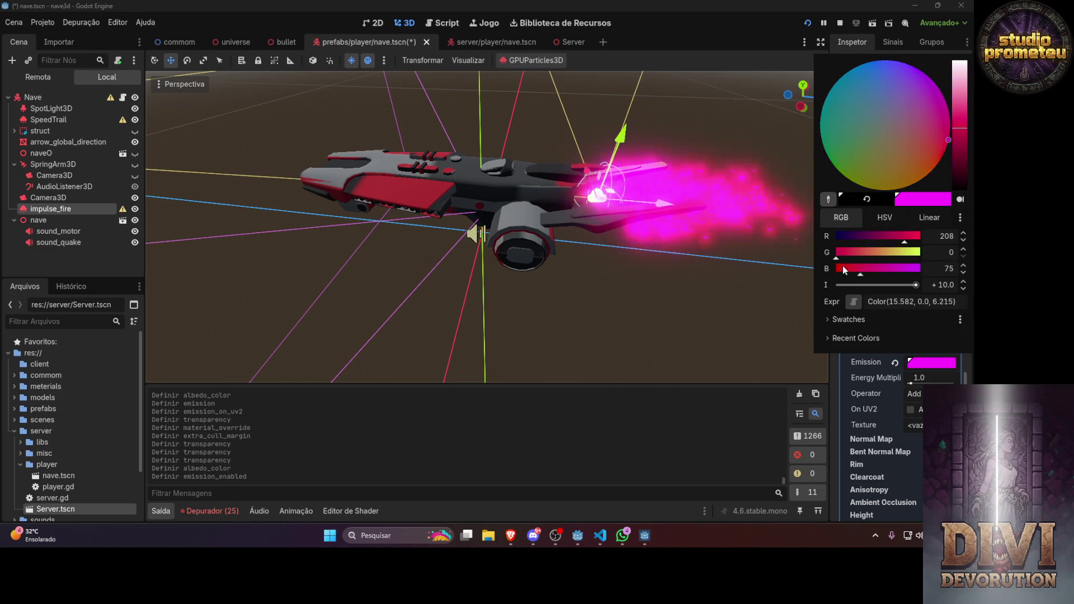
{"action": "mouse_move", "coordinate": [954, 106]}
{"action": "left_mouse_down"}
{"action": "mouse_move", "coordinate": [959, 116]}
{"action": "mouse_move", "coordinate": [961, 98]}
{"action": "left_mouse_up"}
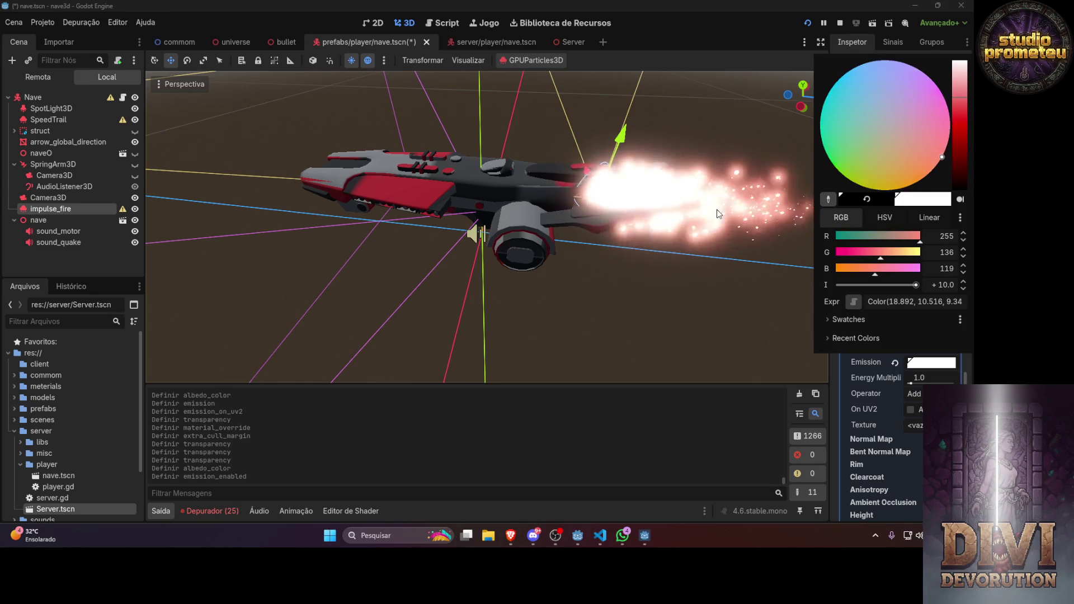
{"action": "left_click", "coordinate": [767, 236]}
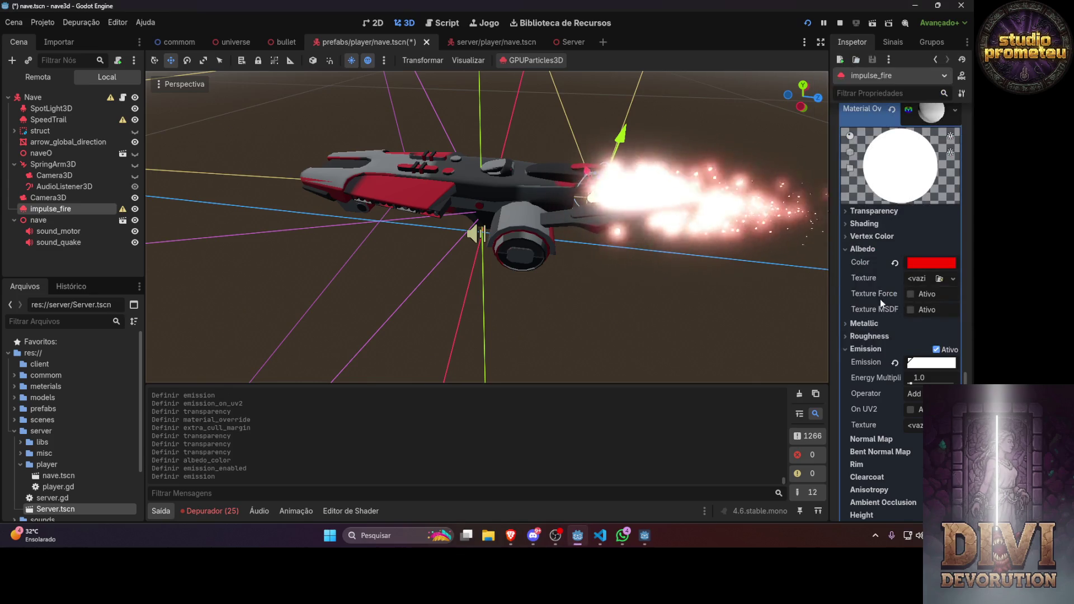
Raise the impulse_fire material's transparency toward full, settling at 0.98
{"action": "scroll", "coordinate": [908, 270], "scroll_direction": "down", "scroll_amount": 10}
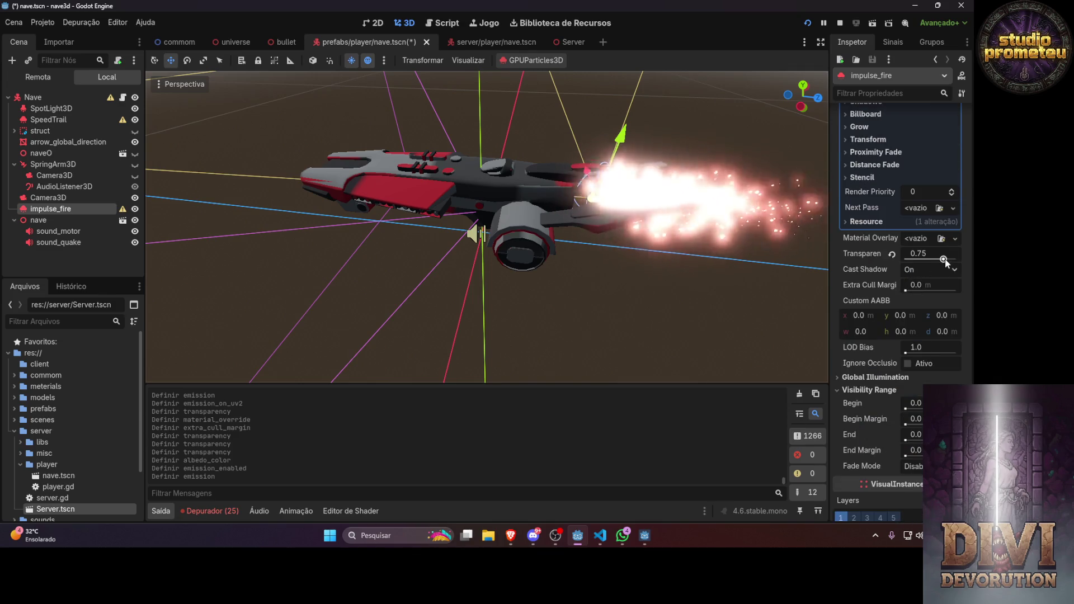
{"action": "left_click_drag", "start_coordinate": [943, 259], "coordinate": [957, 259]}
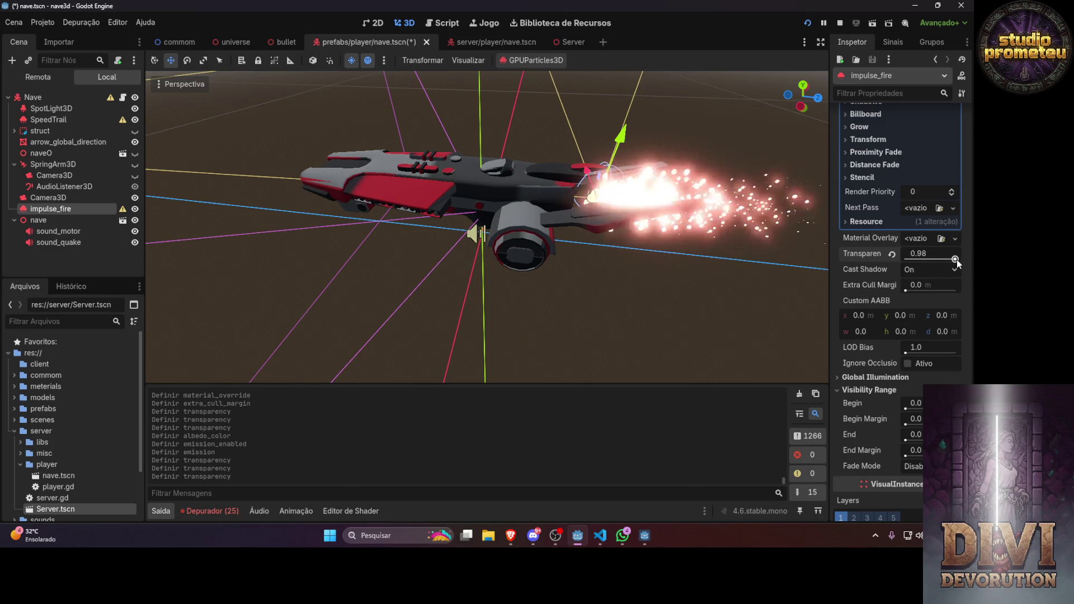
{"action": "scroll", "coordinate": [930, 227], "scroll_direction": "up", "scroll_amount": 5}
{"action": "scroll", "coordinate": [930, 226], "scroll_direction": "up", "scroll_amount": 5}
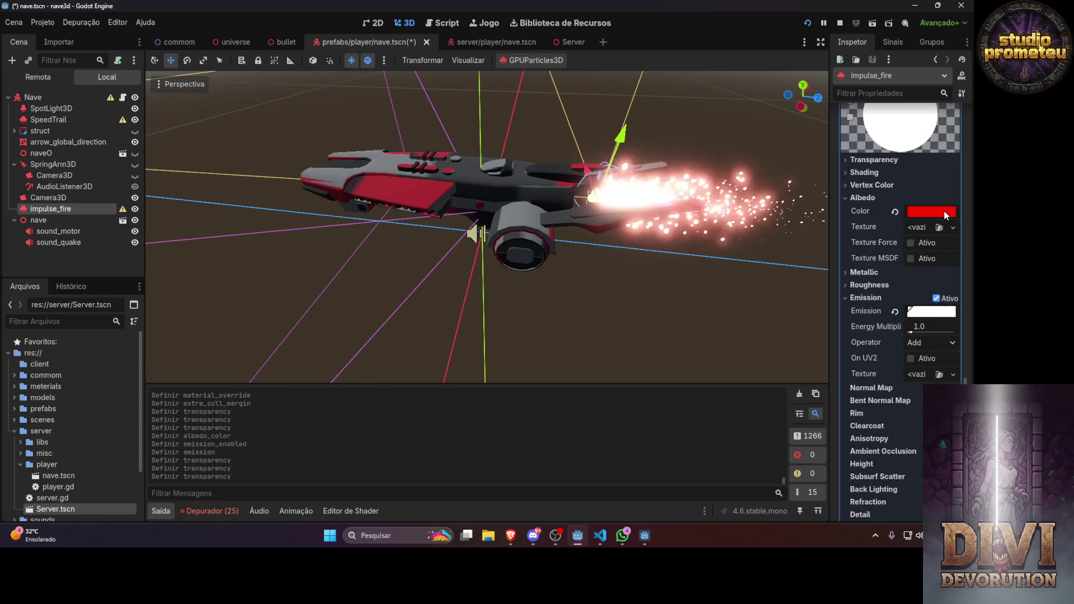
Adjust the albedo colour's alpha so the red becomes fully opaque
{"action": "left_click", "coordinate": [946, 213]}
{"action": "mouse_move", "coordinate": [920, 453]}
{"action": "left_mouse_down"}
{"action": "mouse_move", "coordinate": [821, 453]}
{"action": "mouse_move", "coordinate": [921, 452]}
{"action": "left_mouse_up"}
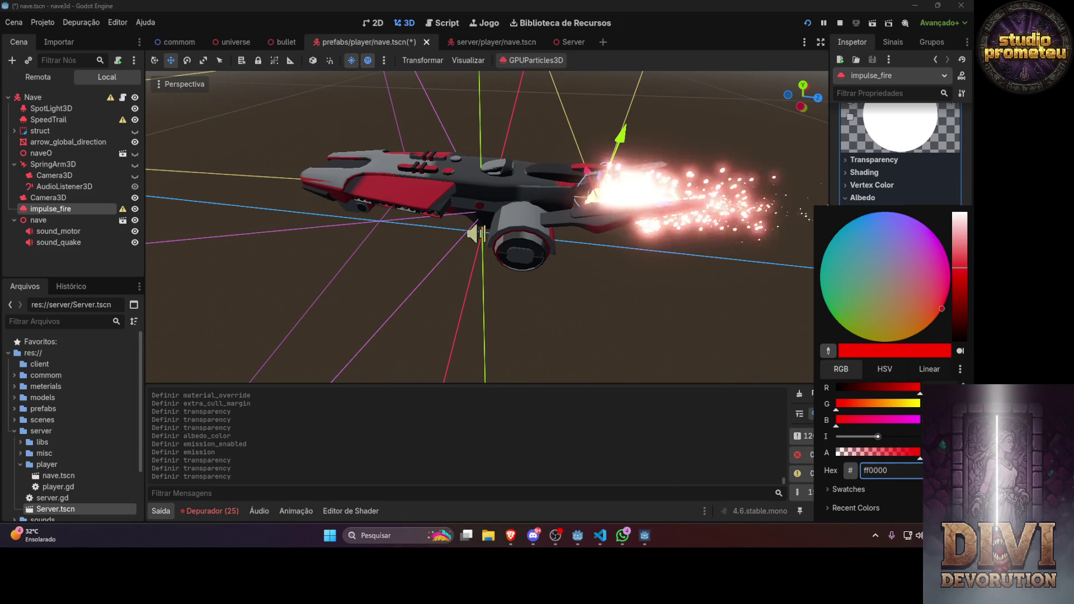
{"action": "left_click", "coordinate": [833, 183]}
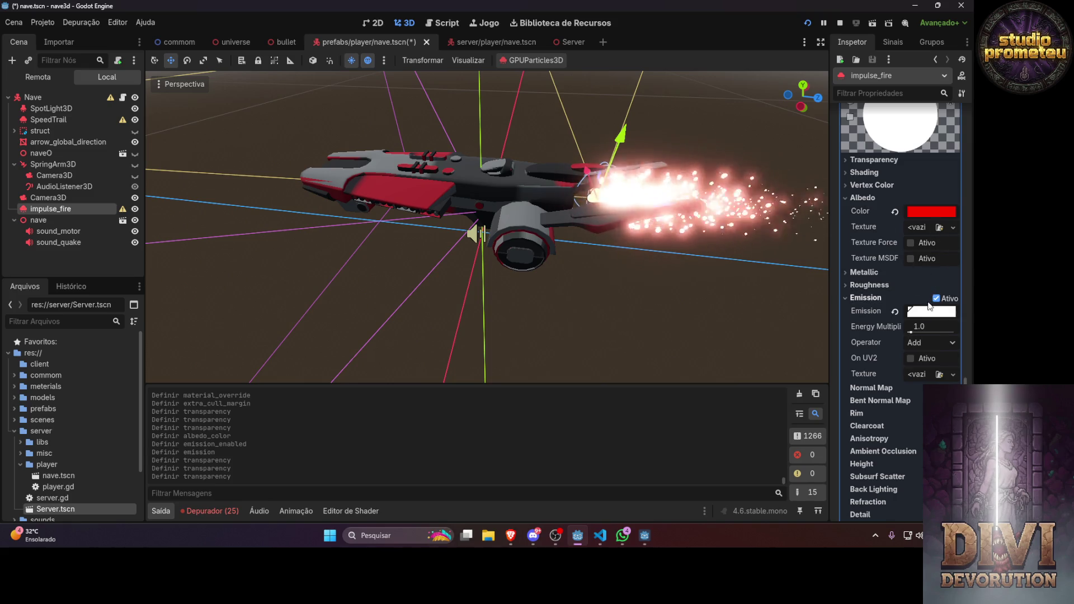
{"action": "left_click", "coordinate": [932, 311]}
Lower the emission intensity to about +2.267 and run the project to test the exhaust
{"action": "mouse_move", "coordinate": [902, 236]}
{"action": "left_mouse_down"}
{"action": "mouse_move", "coordinate": [876, 237]}
{"action": "mouse_move", "coordinate": [888, 236]}
{"action": "left_mouse_up"}
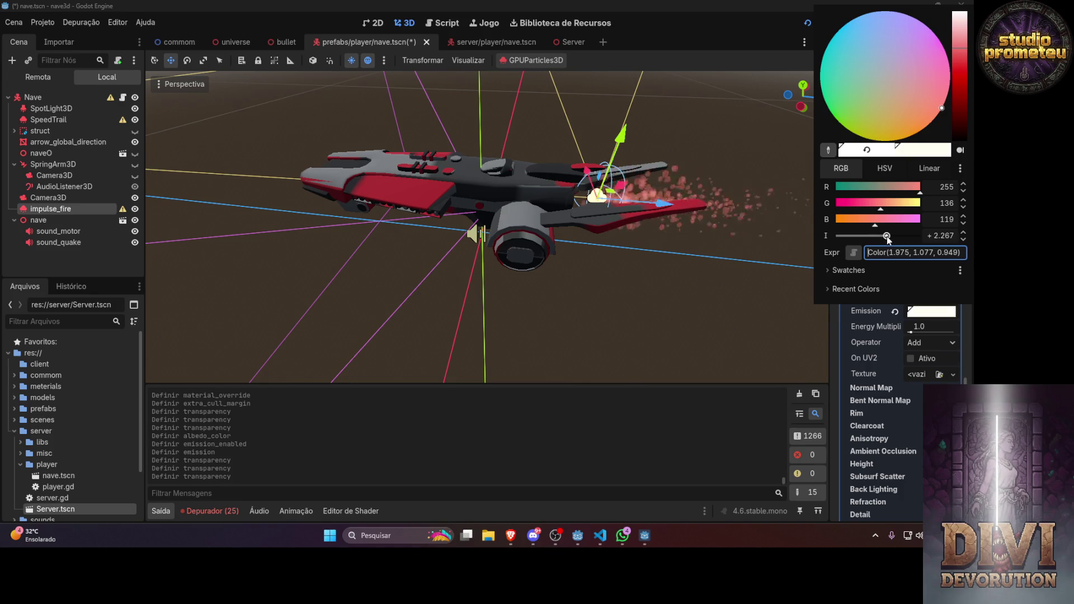
{"action": "left_click", "coordinate": [789, 78]}
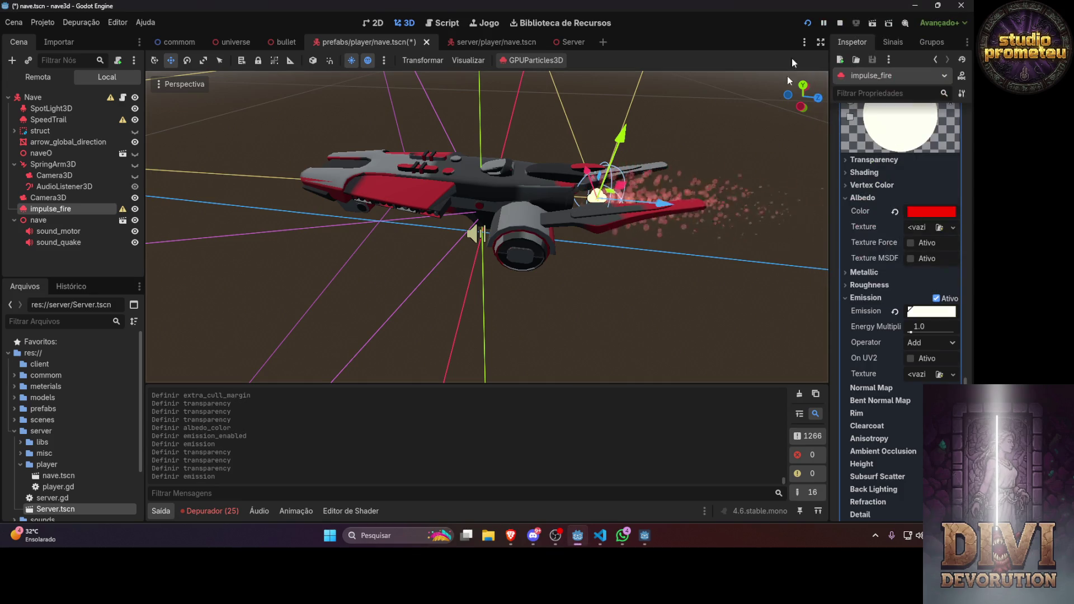
{"action": "left_click", "coordinate": [808, 23]}
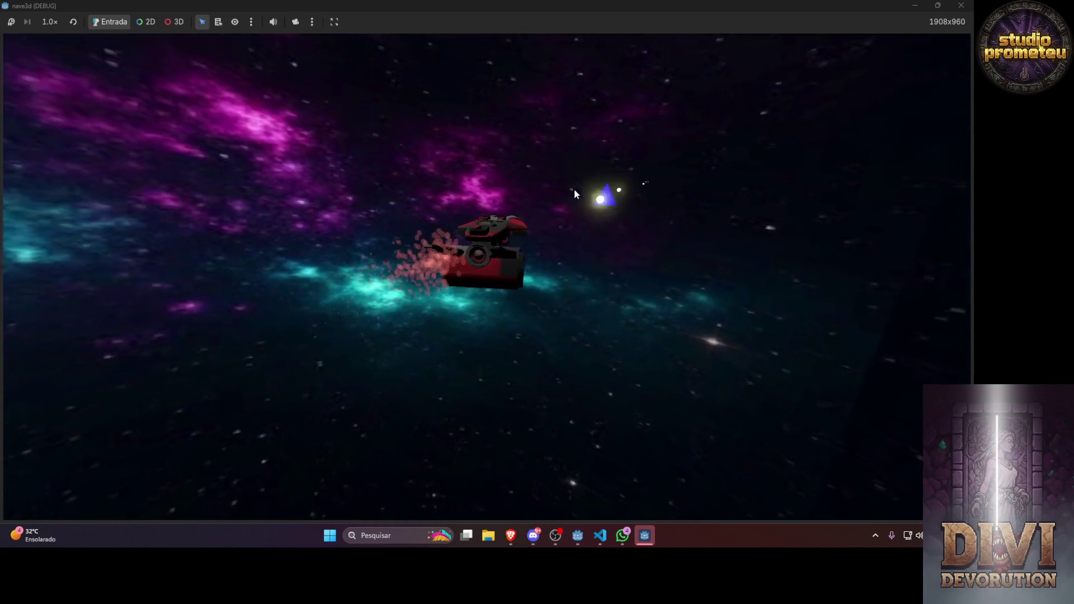
Quit the game with Esc, close the SERVIDOR window, and switch to Discord
{"action": "key", "text": "Escape"}
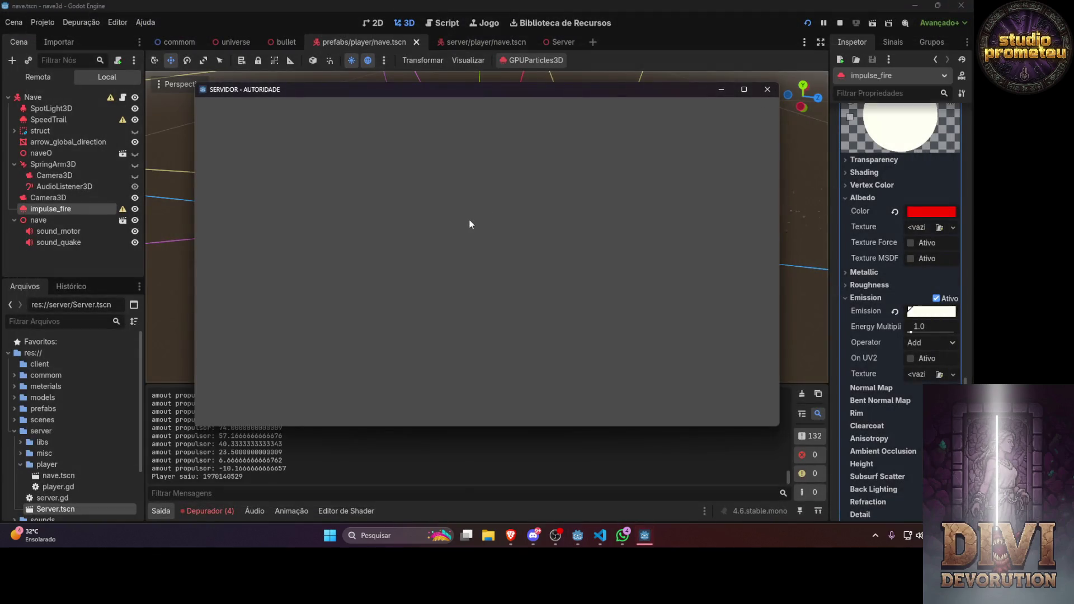
{"action": "left_click", "coordinate": [775, 89]}
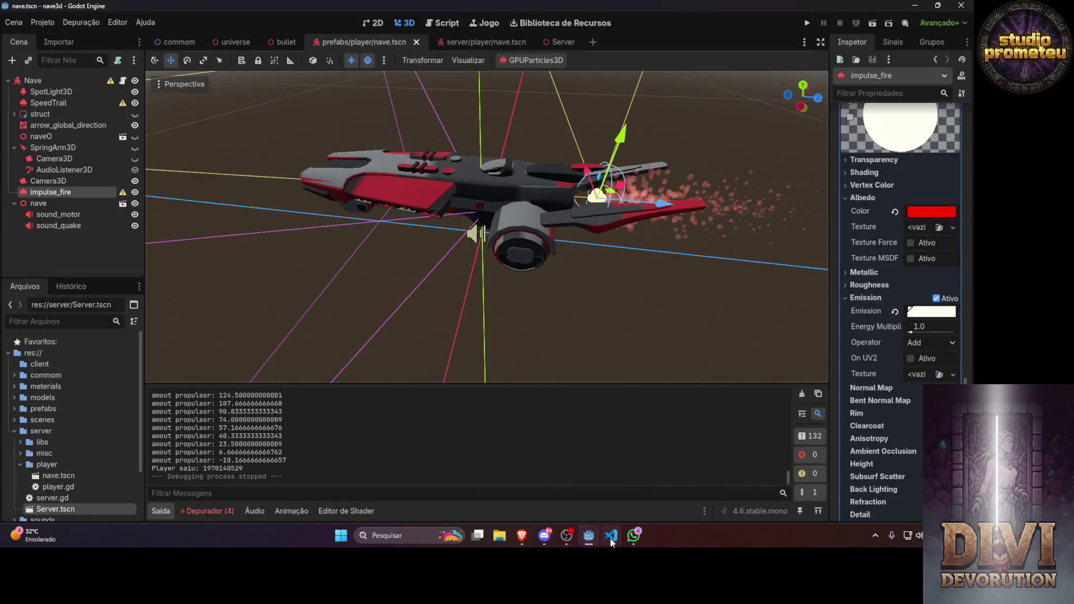
{"action": "left_click", "coordinate": [568, 538]}
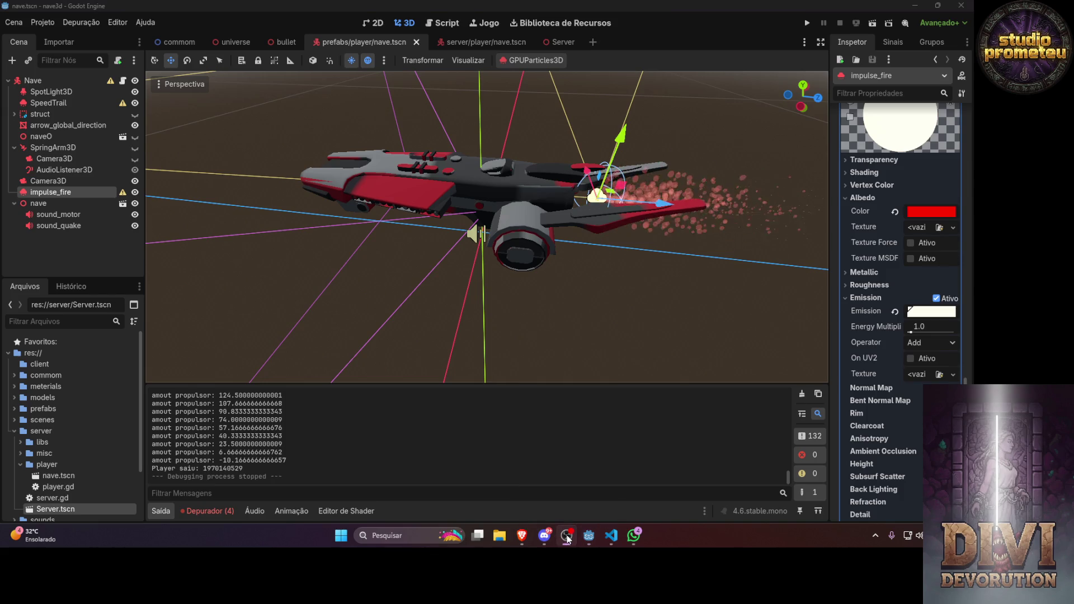
{"action": "left_click", "coordinate": [545, 536]}
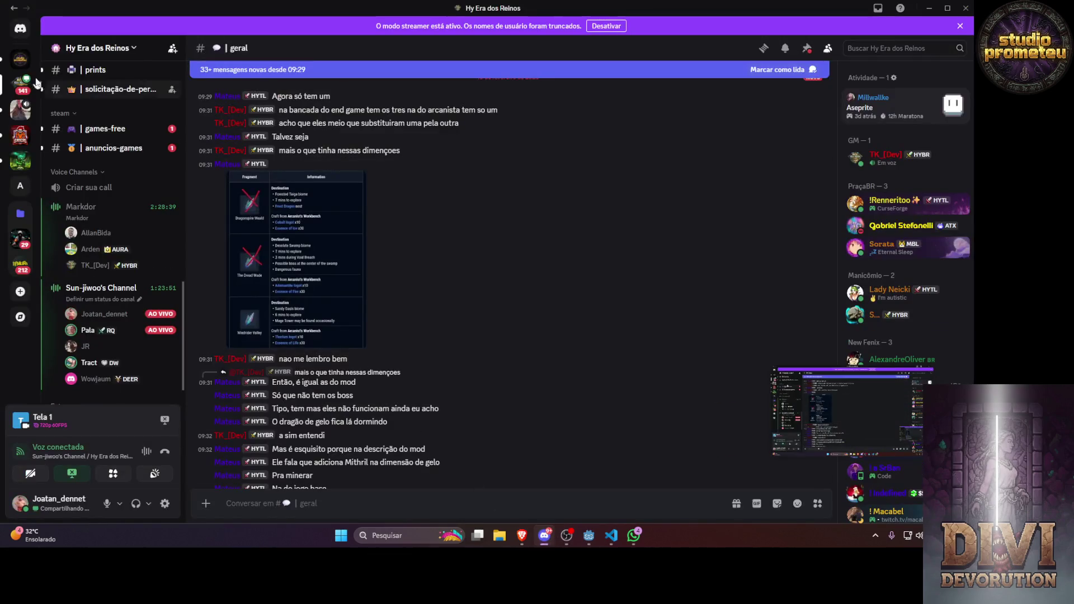
Join the Animesteismo voice channel on the Pessoas anonimas que se conhecem server
{"action": "left_click", "coordinate": [21, 114]}
{"action": "scroll", "coordinate": [100, 160], "scroll_direction": "down", "scroll_amount": 5}
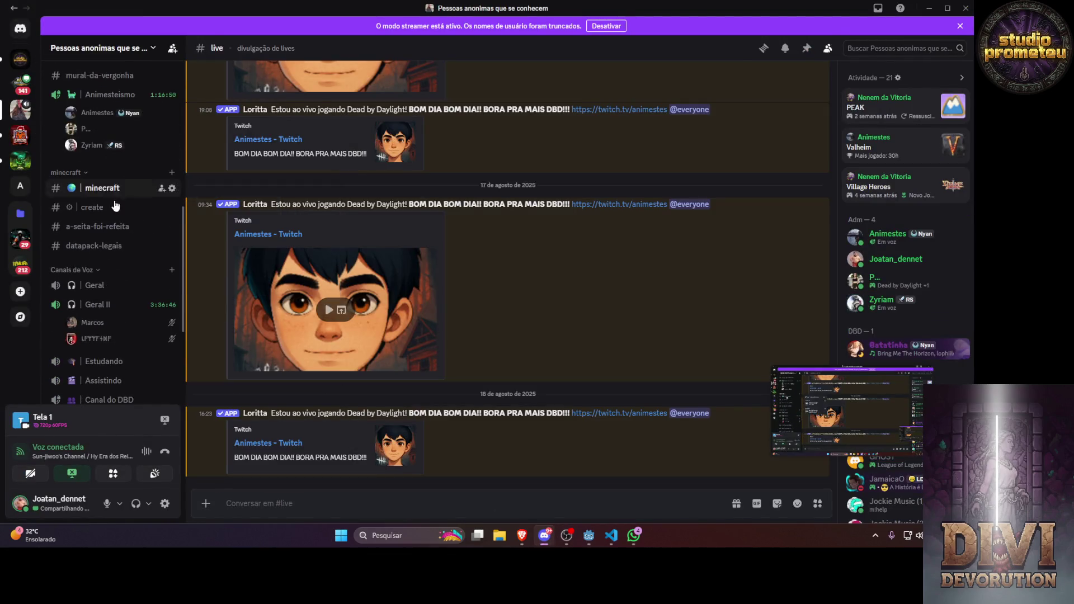
{"action": "mouse_move", "coordinate": [102, 96]}
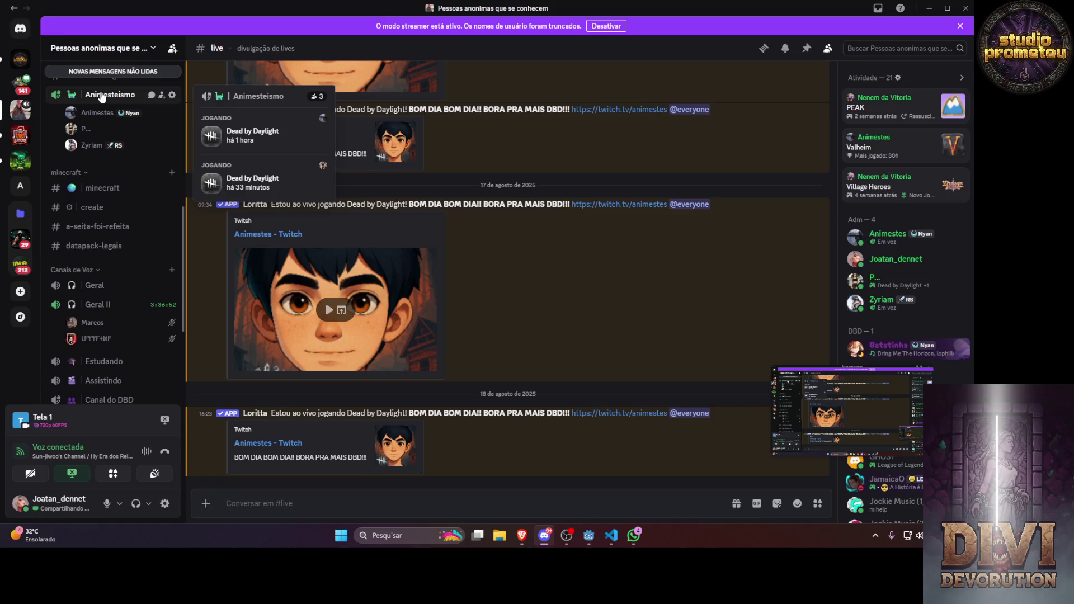
{"action": "left_click", "coordinate": [102, 96]}
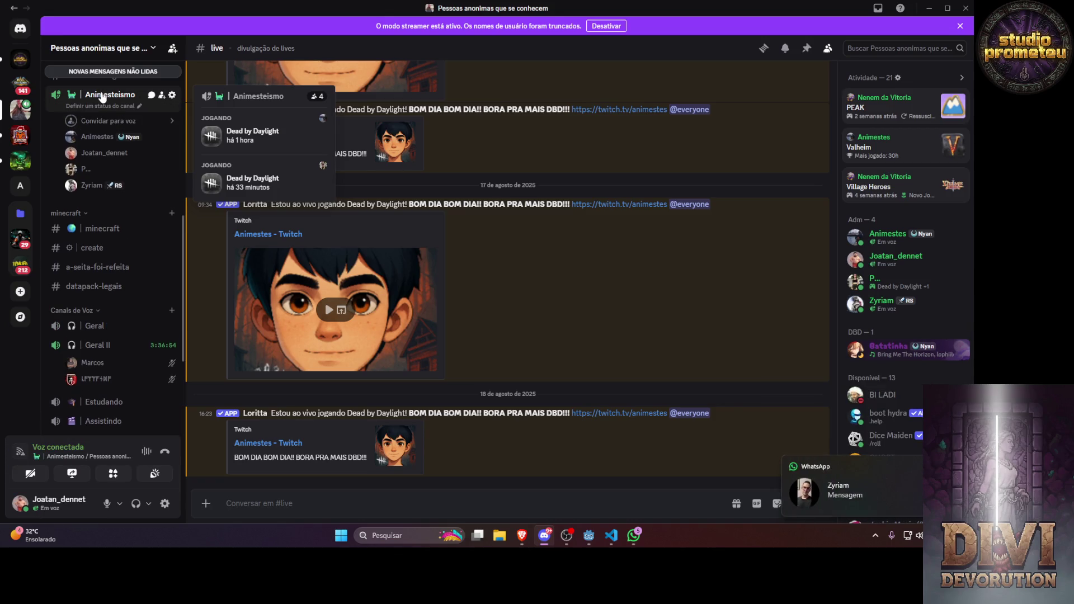
{"action": "left_click", "coordinate": [845, 490]}
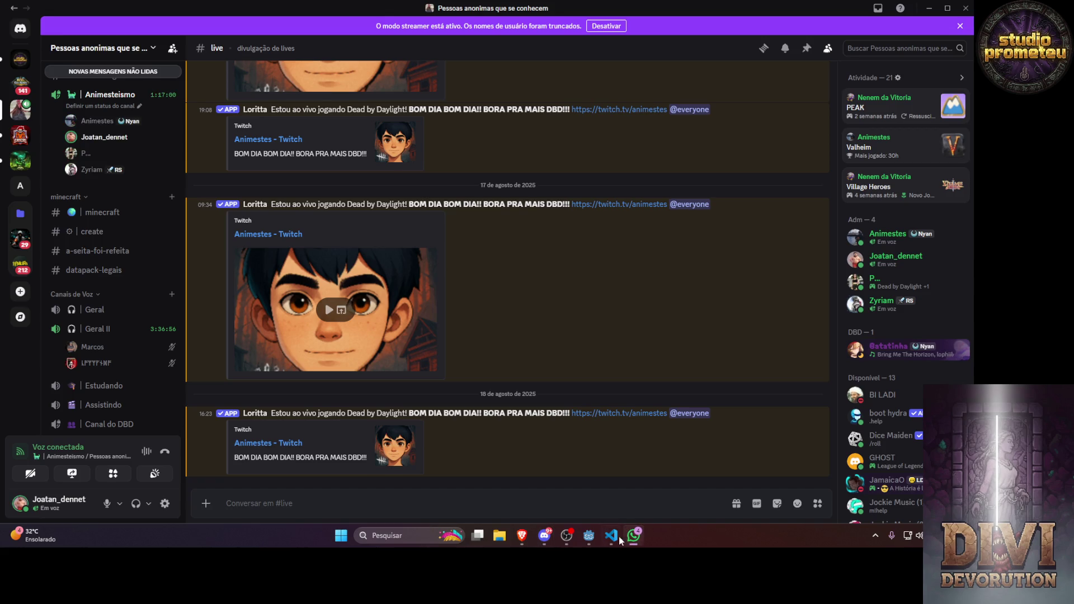
Stream the whole screen Tela 1 to the call and return to Godot
{"action": "left_click", "coordinate": [83, 476]}
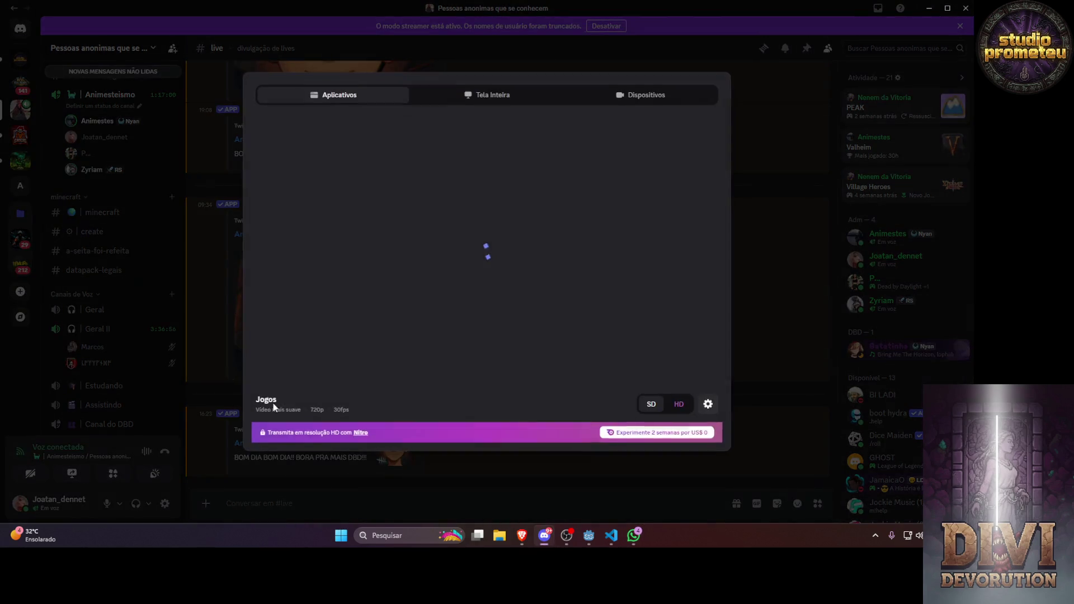
{"action": "left_click", "coordinate": [485, 97]}
{"action": "left_click", "coordinate": [390, 187]}
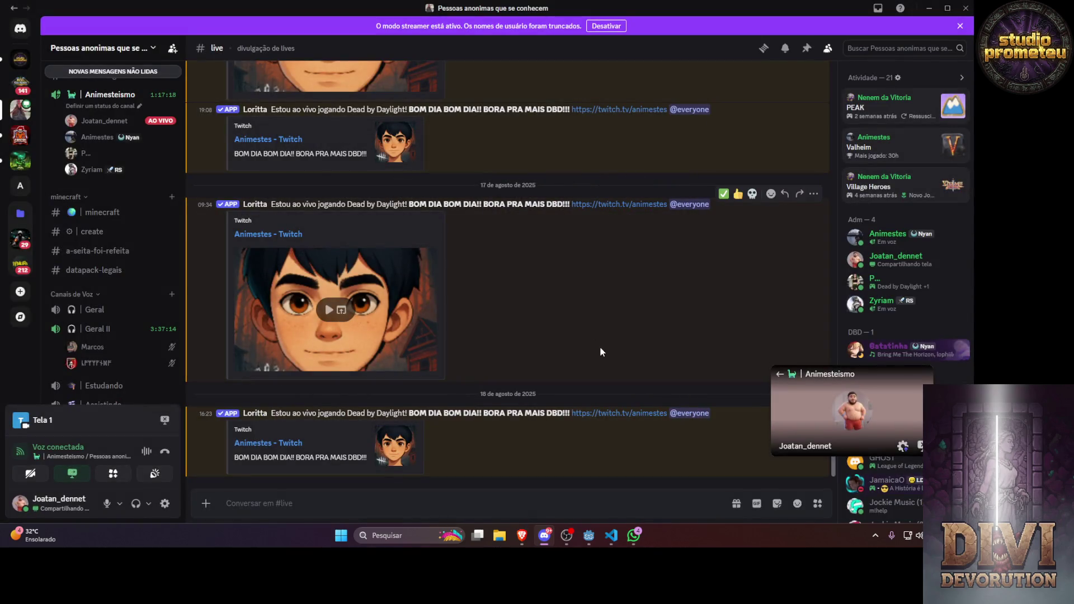
{"action": "left_click", "coordinate": [593, 542]}
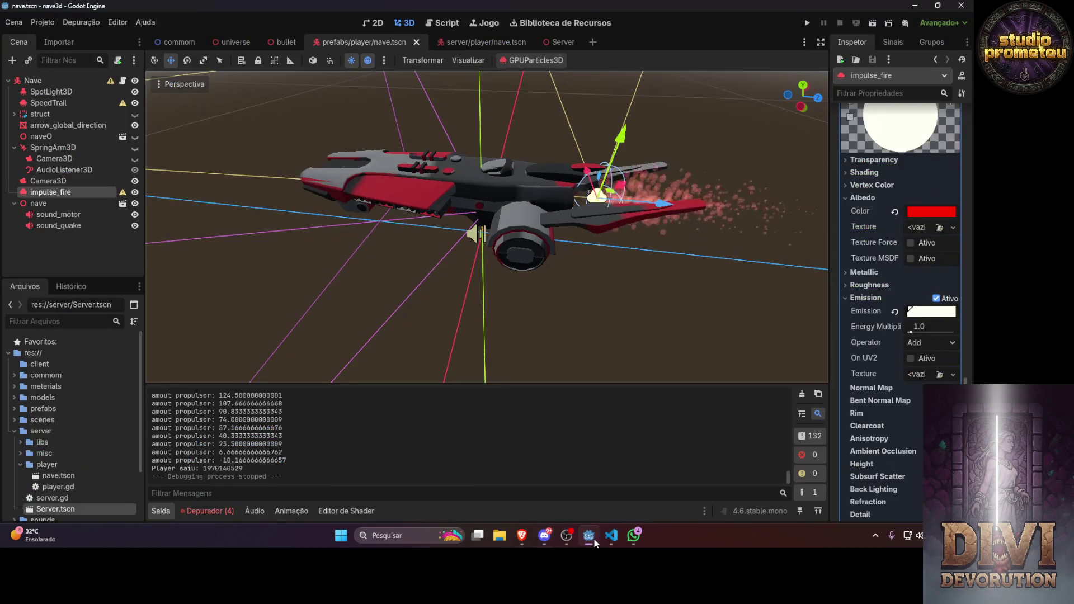
Relaunch the game with F5, play-test the ship in the starfield, then switch to Discord
{"action": "key", "text": "F5"}
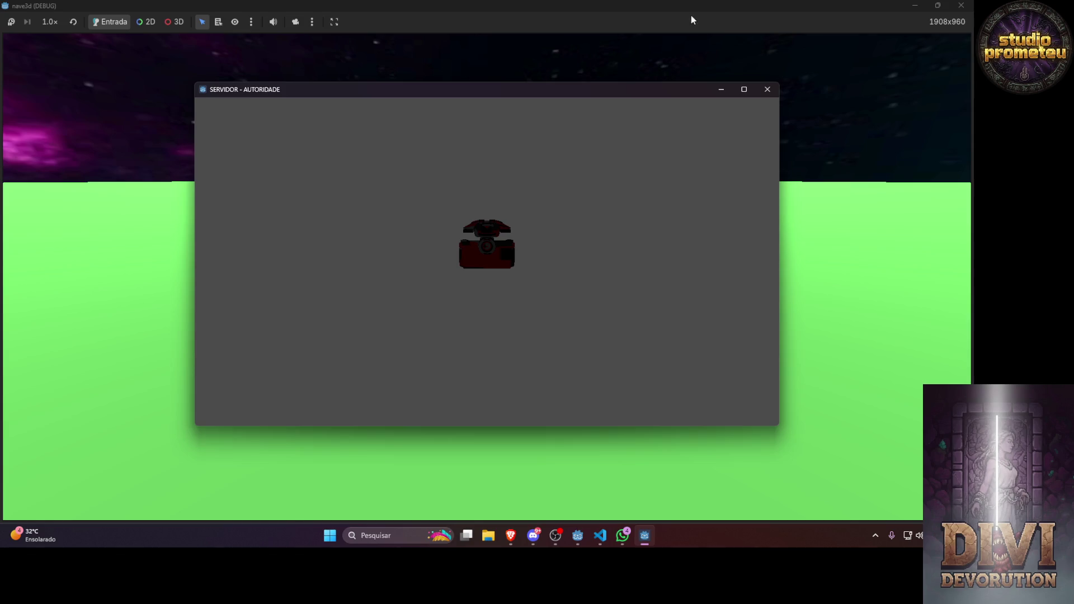
{"action": "left_click", "coordinate": [688, 5]}
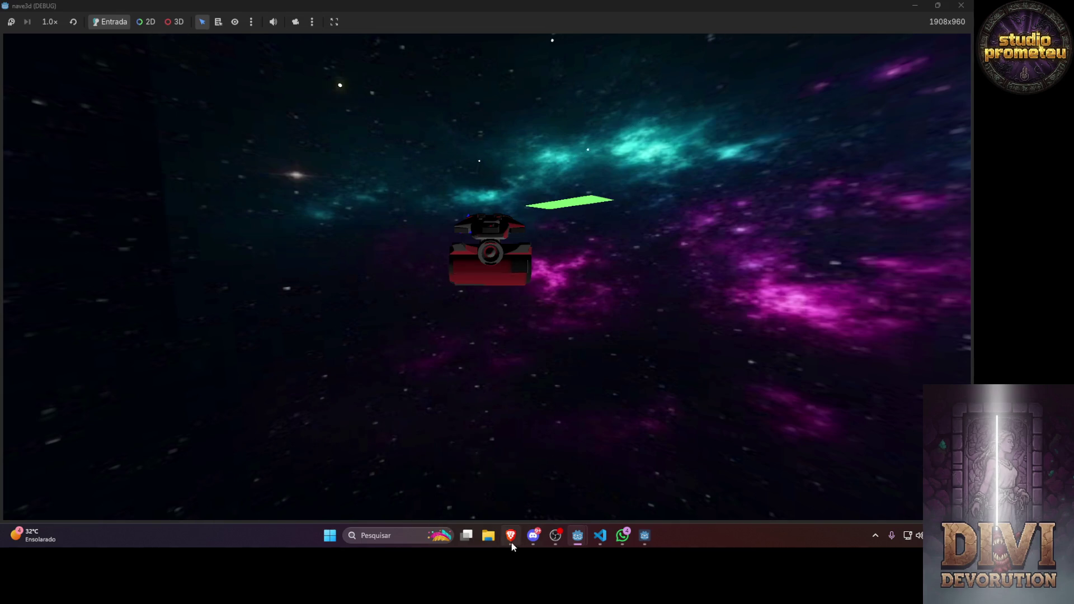
{"action": "mouse_move", "coordinate": [534, 536]}
{"action": "left_click", "coordinate": [475, 490]}
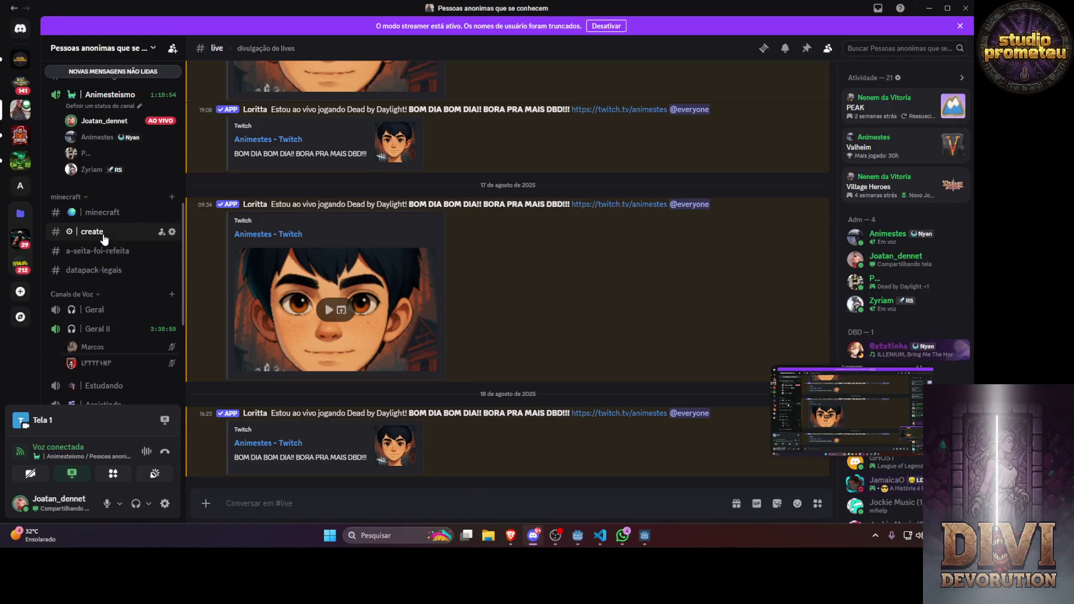
Open the Utopia Prometheus server, join the Geral voice channel, and bring the server game window forward
{"action": "scroll", "coordinate": [112, 247], "scroll_direction": "up", "scroll_amount": 3}
{"action": "scroll", "coordinate": [115, 258], "scroll_direction": "down", "scroll_amount": 4}
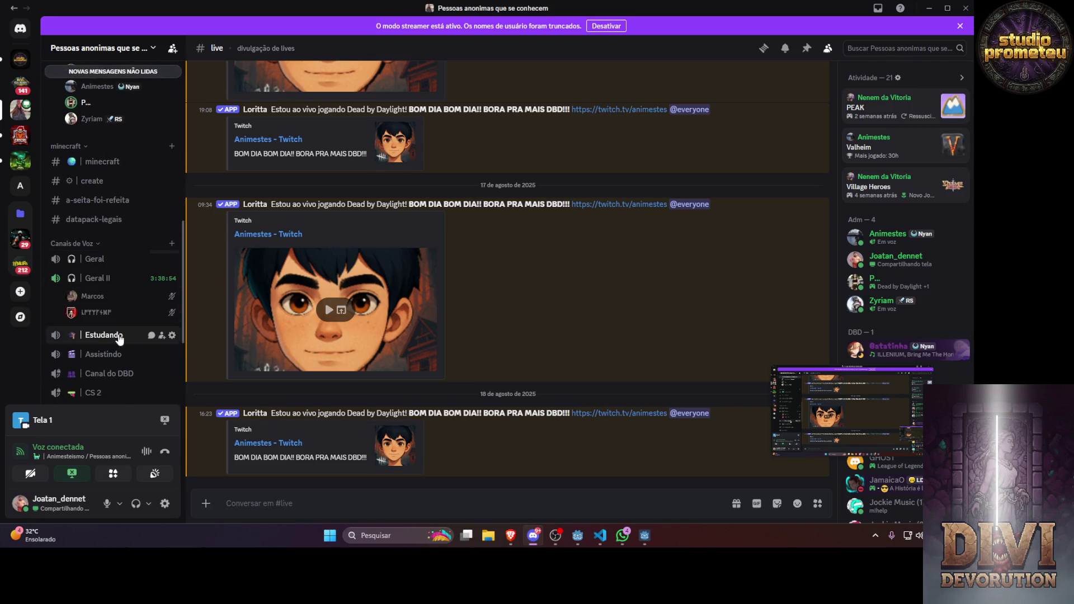
{"action": "scroll", "coordinate": [115, 313], "scroll_direction": "up", "scroll_amount": 10}
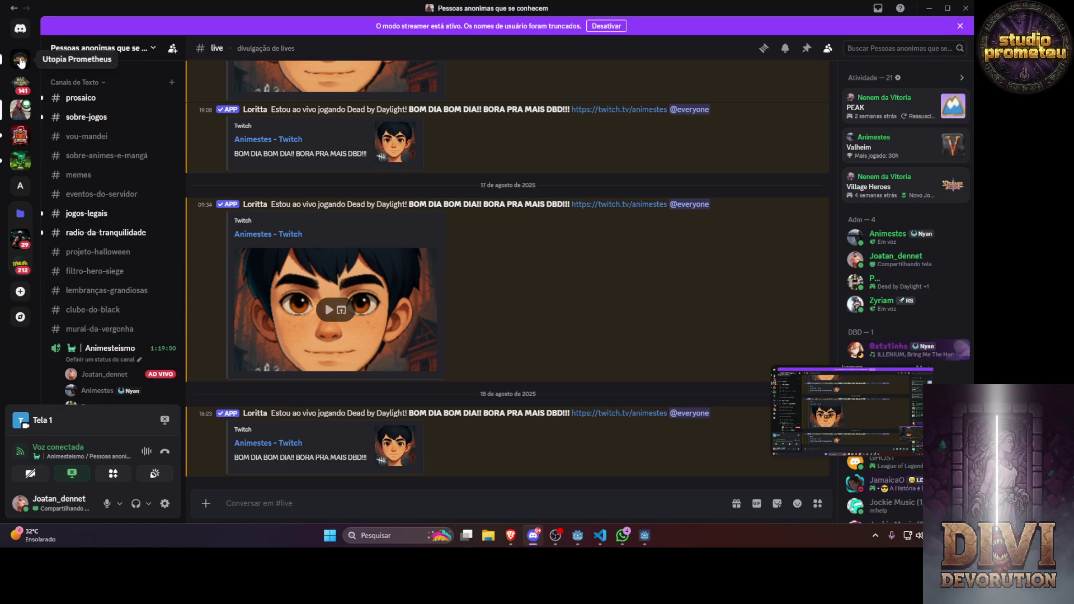
{"action": "scroll", "coordinate": [100, 196], "scroll_direction": "down", "scroll_amount": 3}
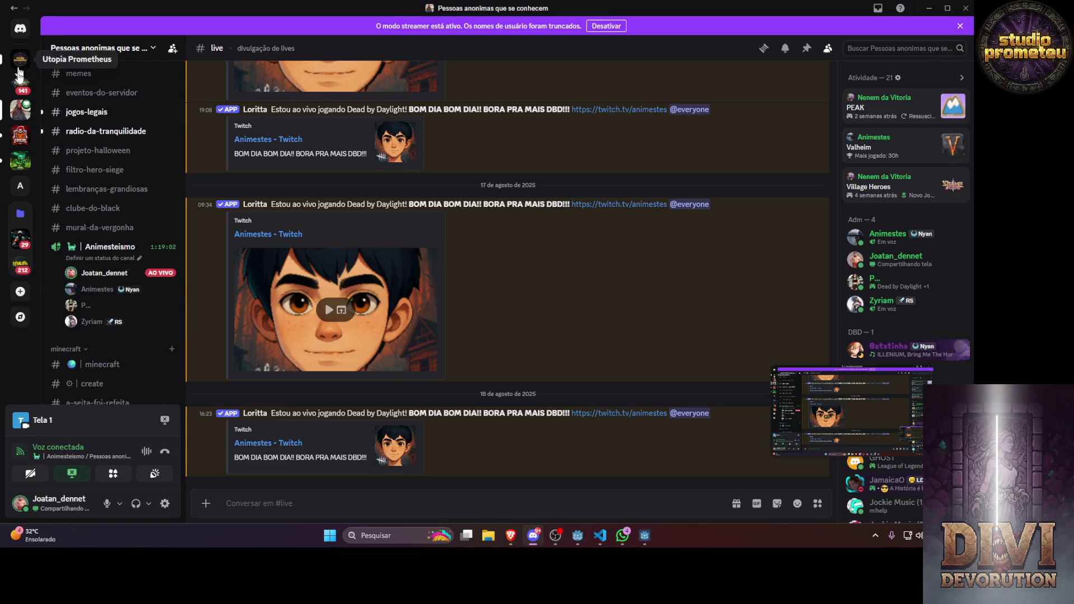
{"action": "left_click", "coordinate": [18, 68]}
{"action": "scroll", "coordinate": [90, 336], "scroll_direction": "down", "scroll_amount": 2}
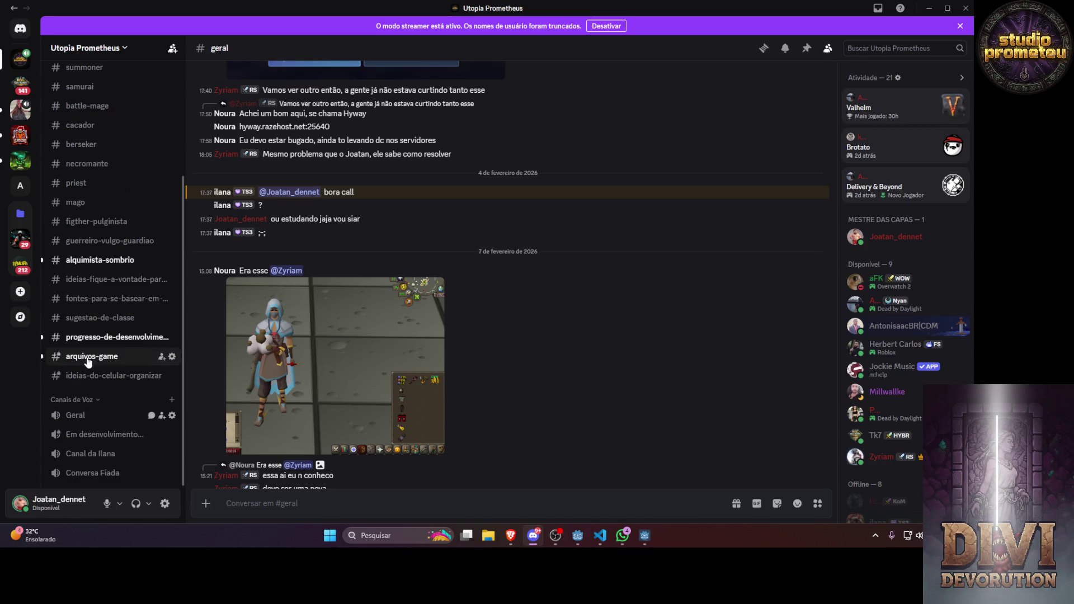
{"action": "left_click", "coordinate": [75, 414]}
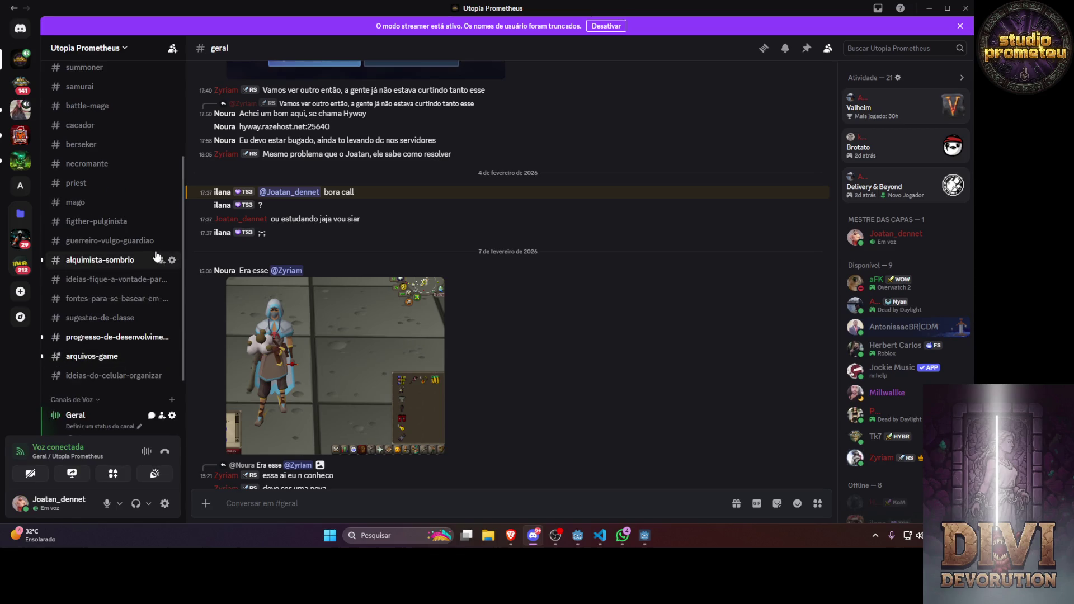
{"action": "scroll", "coordinate": [112, 260], "scroll_direction": "down", "scroll_amount": 3}
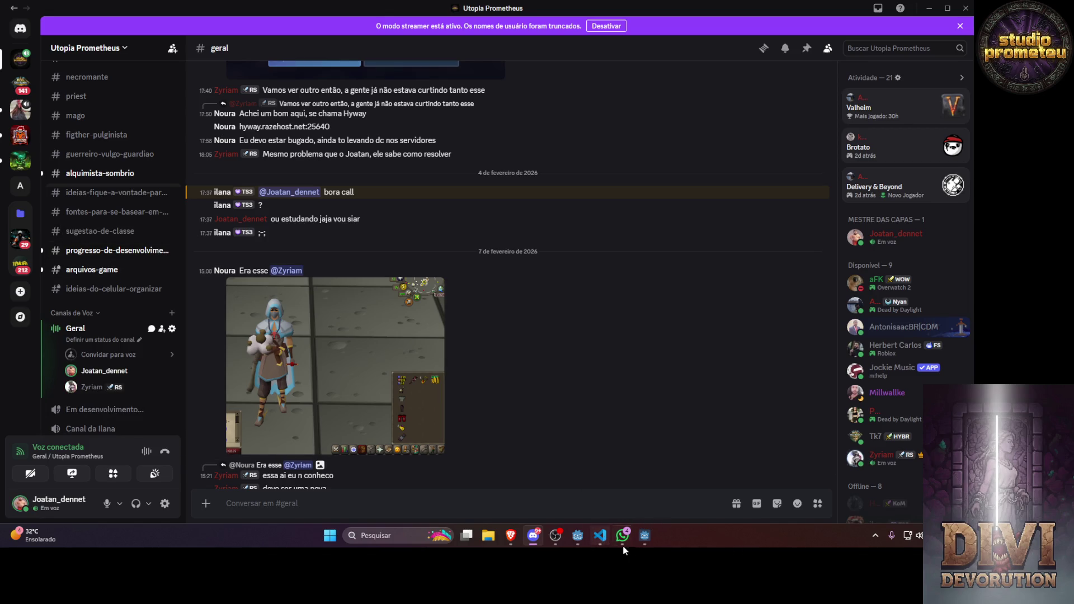
{"action": "left_click", "coordinate": [643, 540]}
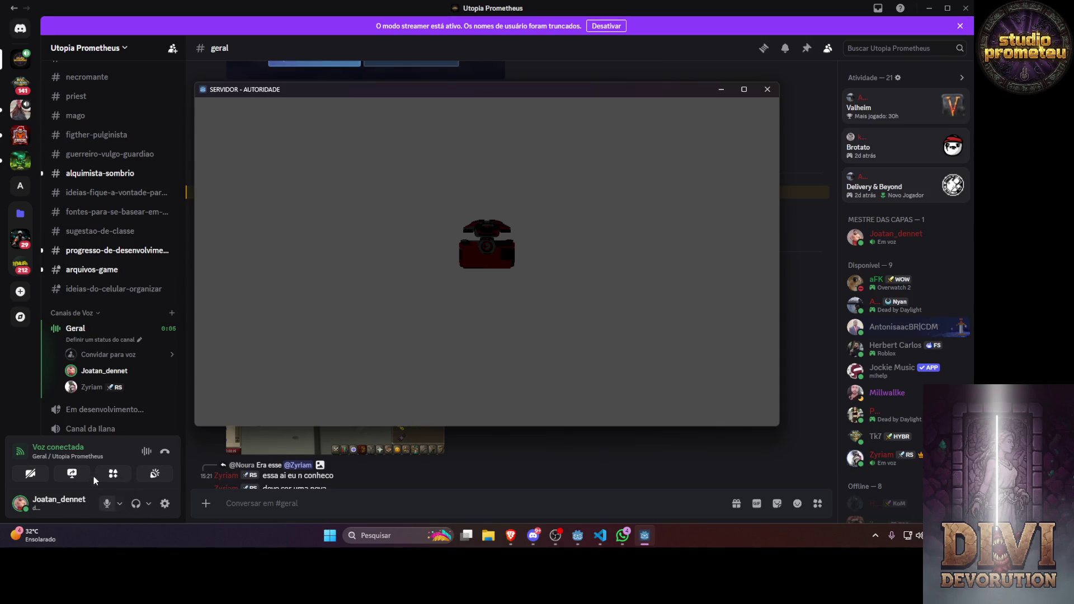
Share the entire Tela 1 screen live in the Geral voice call
{"action": "left_click", "coordinate": [71, 476]}
{"action": "left_click", "coordinate": [70, 476]}
{"action": "left_click", "coordinate": [463, 95]}
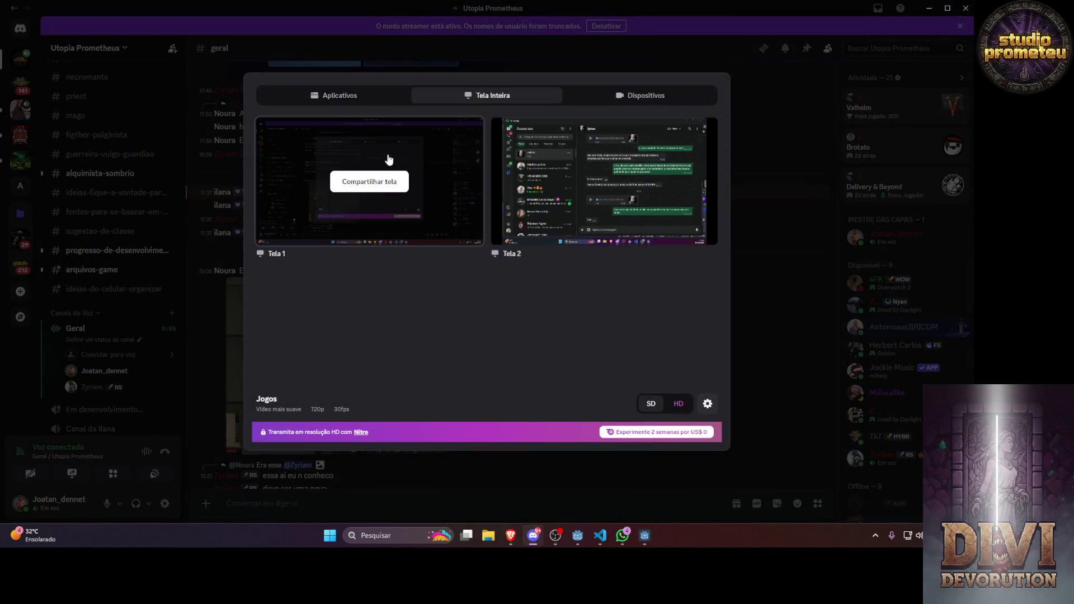
{"action": "left_click", "coordinate": [385, 177]}
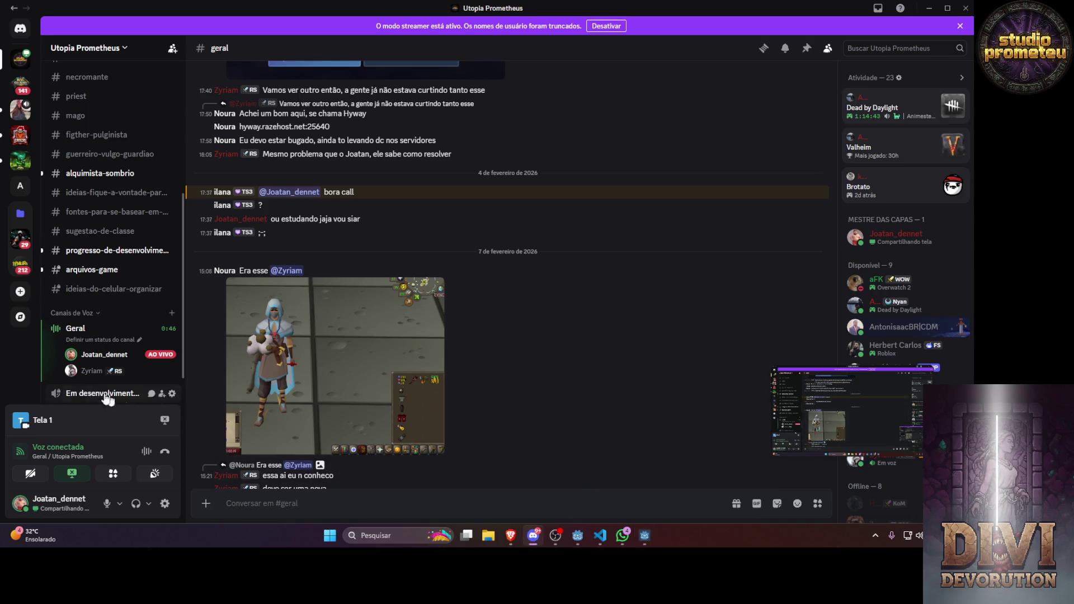
{"action": "mouse_move", "coordinate": [101, 365]}
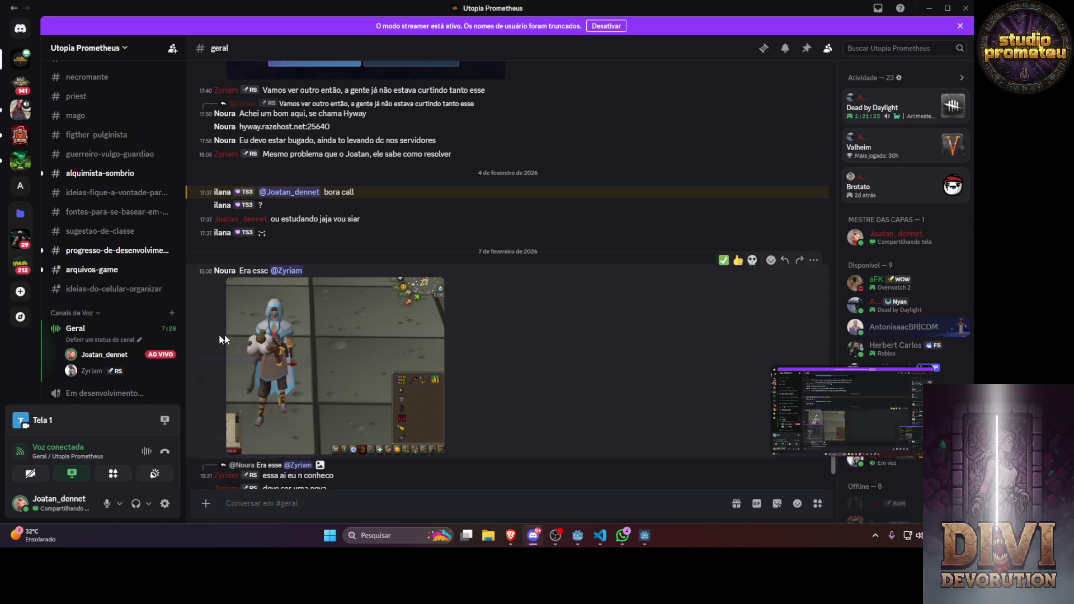
{"action": "left_click", "coordinate": [574, 536]}
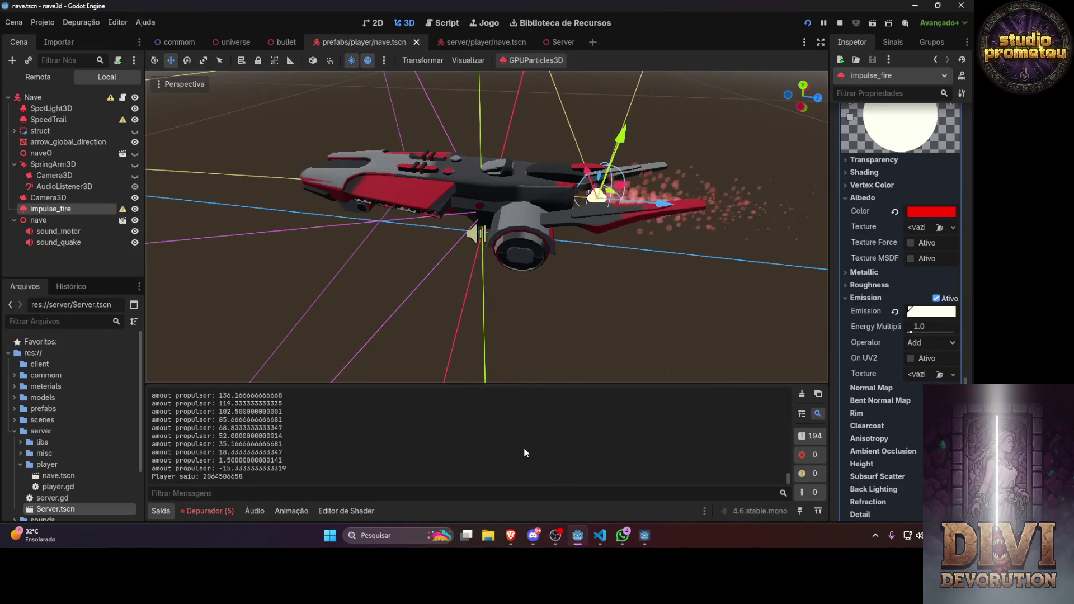
{"action": "left_click", "coordinate": [55, 219]}
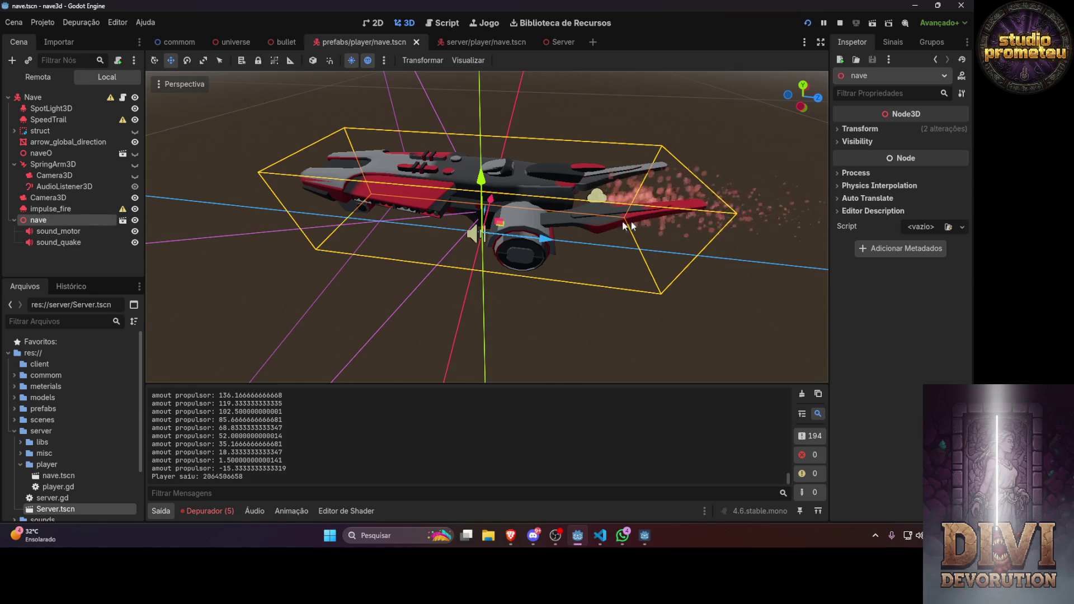
{"action": "left_click", "coordinate": [842, 129]}
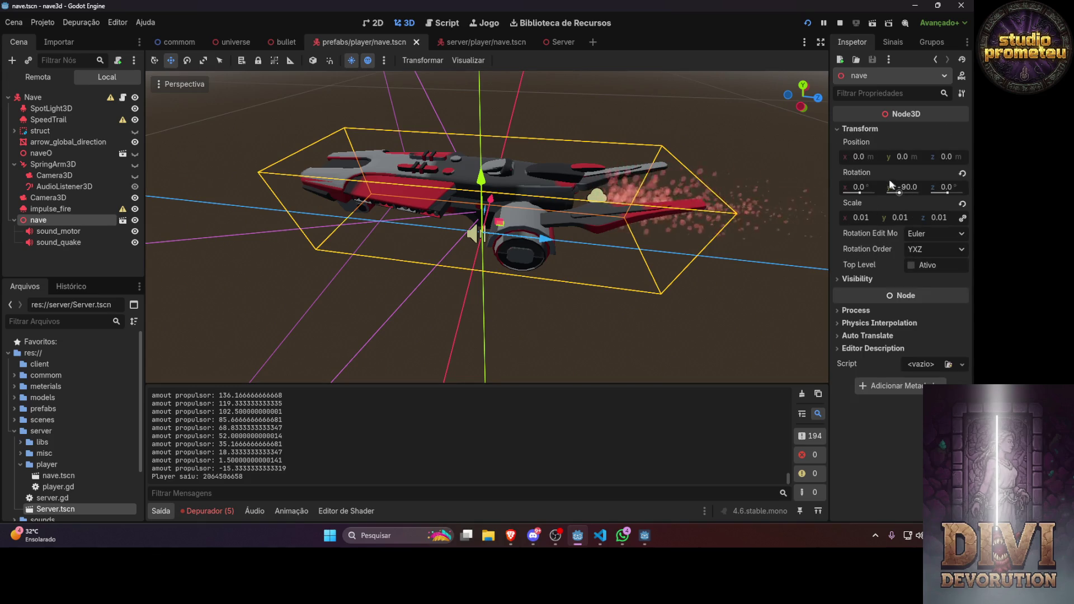
{"action": "left_click", "coordinate": [963, 204]}
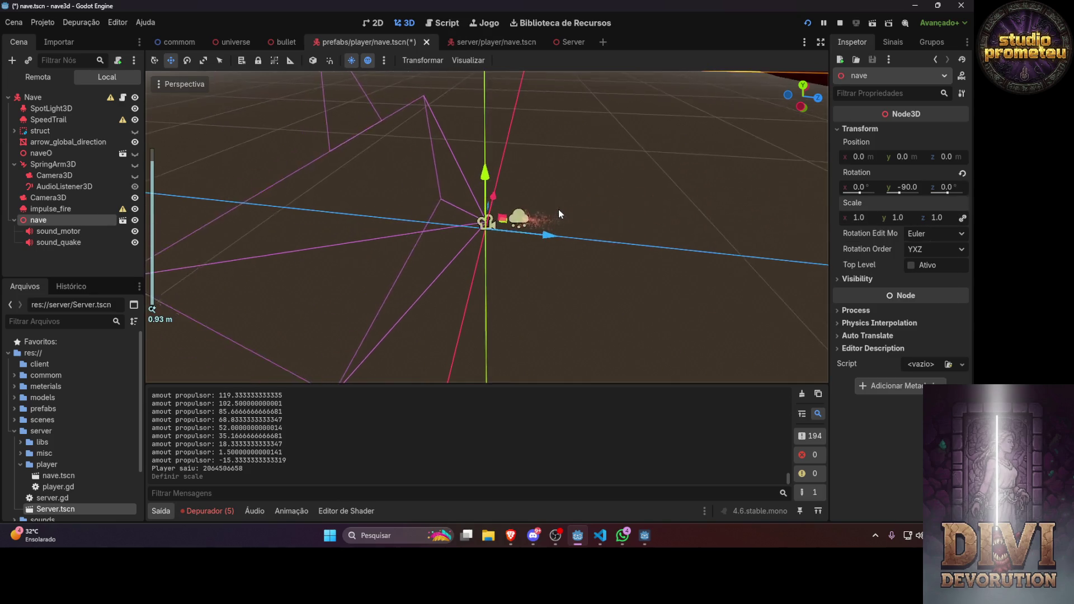
{"action": "scroll", "coordinate": [558, 210], "scroll_direction": "down", "scroll_amount": 6}
{"action": "scroll", "coordinate": [561, 211], "scroll_direction": "up", "scroll_amount": 4}
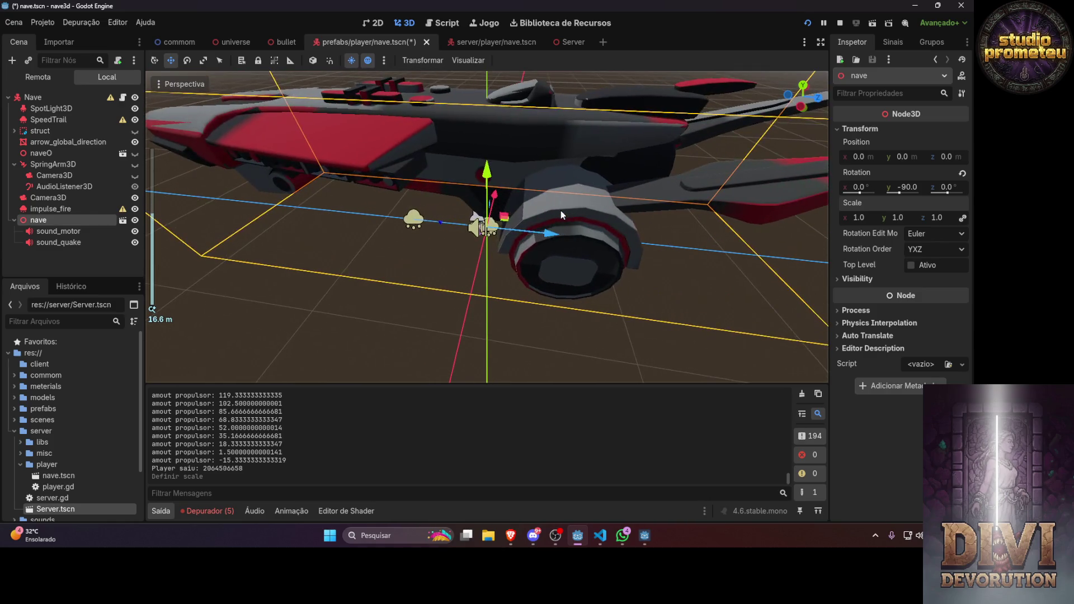
{"action": "scroll", "coordinate": [560, 211], "scroll_direction": "down", "scroll_amount": 2}
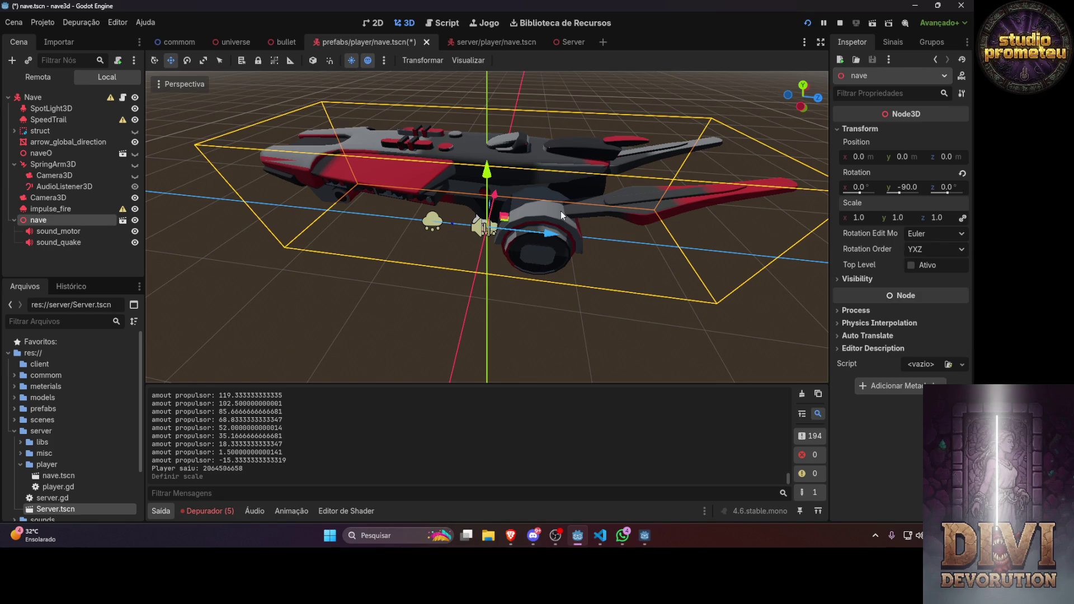
{"action": "key", "text": "ctrl+z"}
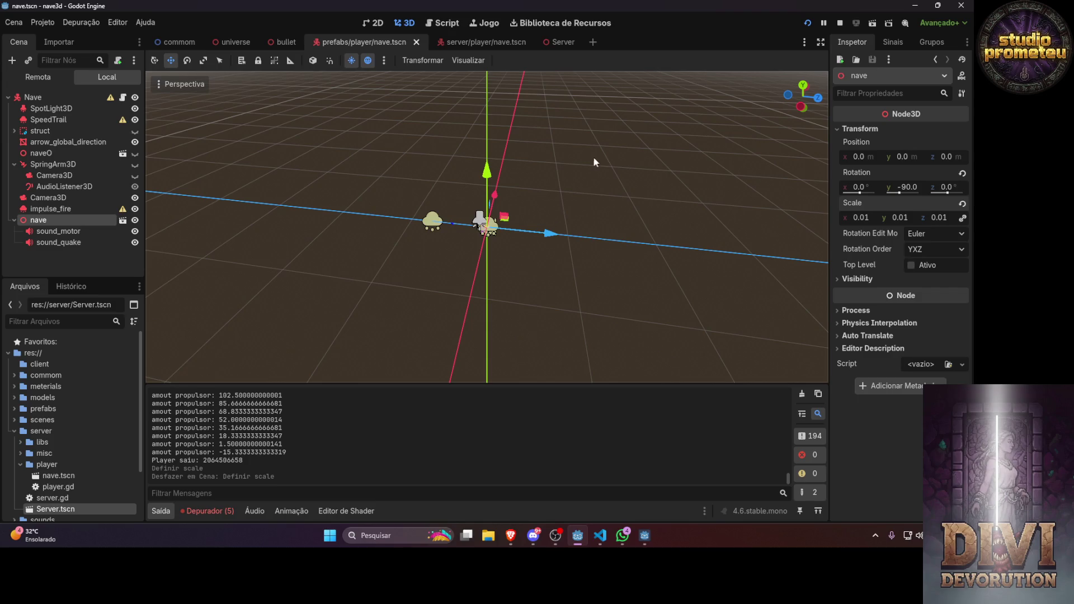
{"action": "scroll", "coordinate": [509, 212], "scroll_direction": "up", "scroll_amount": 5}
{"action": "scroll", "coordinate": [504, 214], "scroll_direction": "up", "scroll_amount": 3}
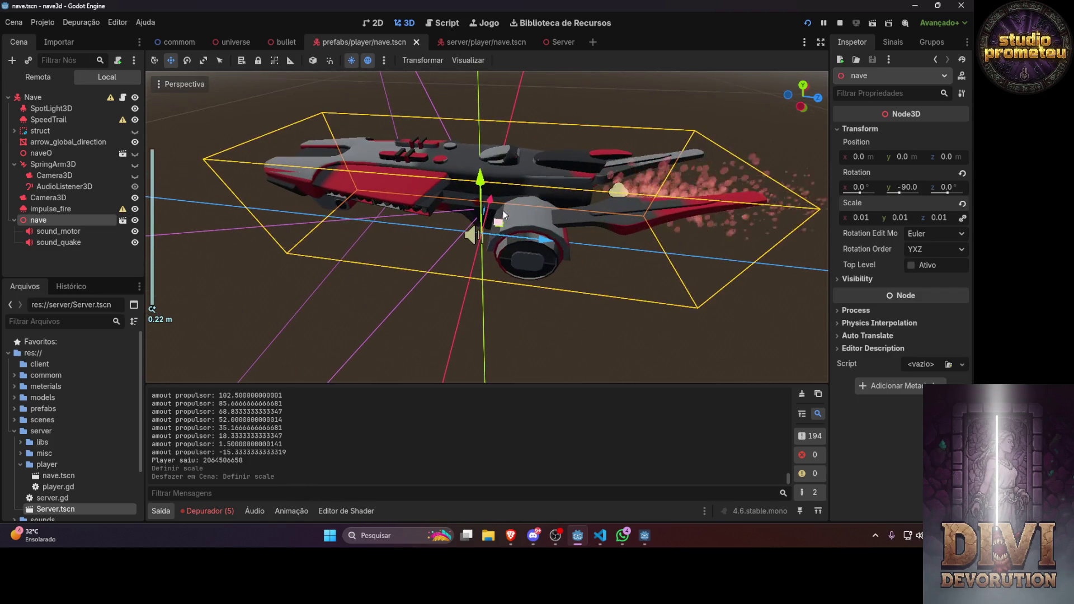
{"action": "scroll", "coordinate": [504, 214], "scroll_direction": "down", "scroll_amount": 2}
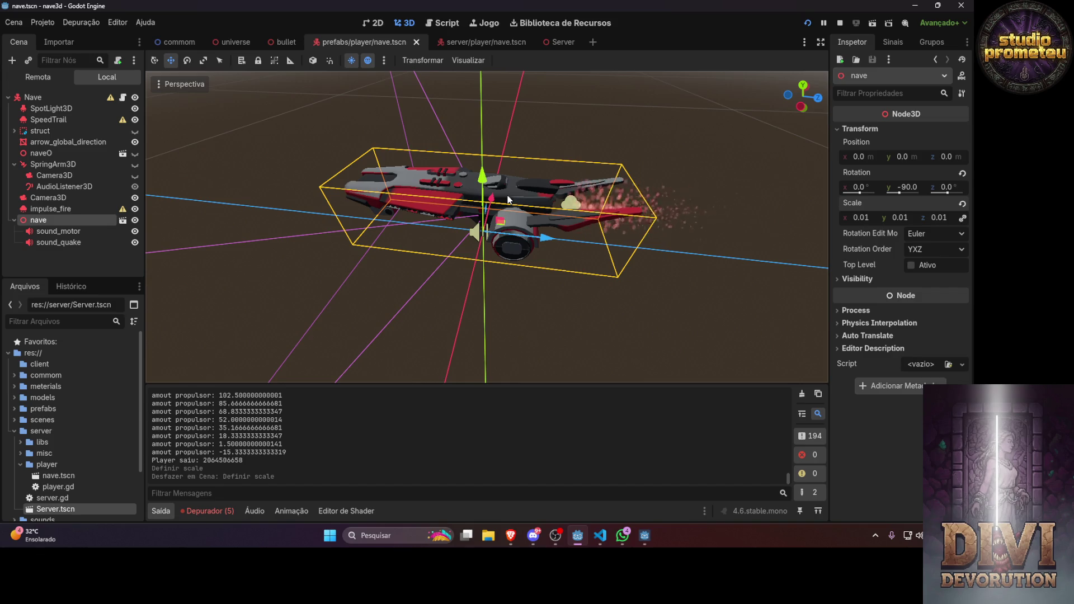
{"action": "left_click", "coordinate": [808, 23]}
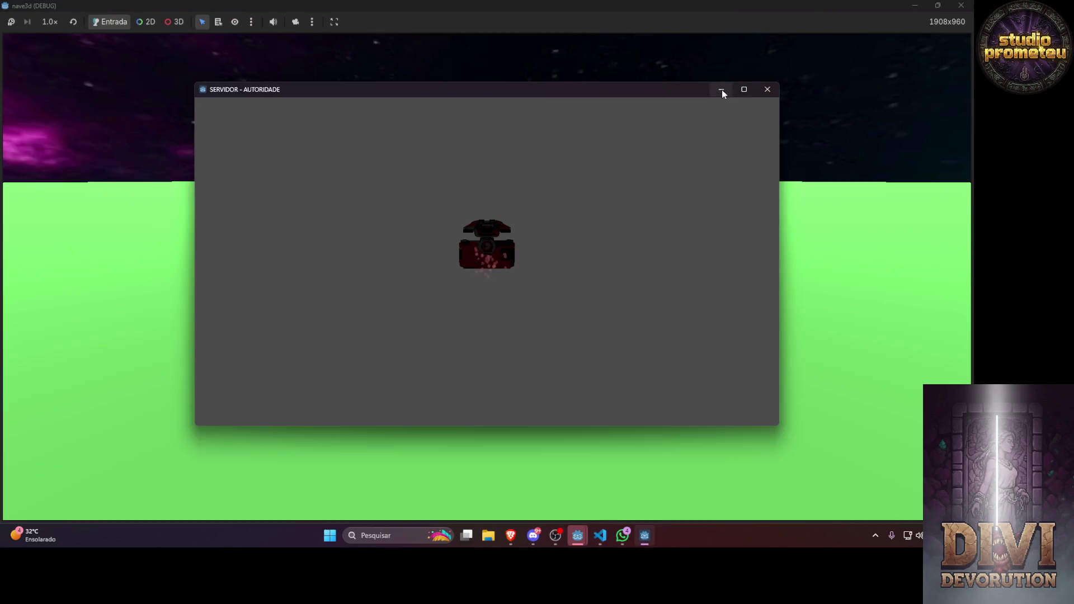
Hide the server window, fly the ship with W and A to see the red exhaust, then stop the game
{"action": "left_click", "coordinate": [722, 89]}
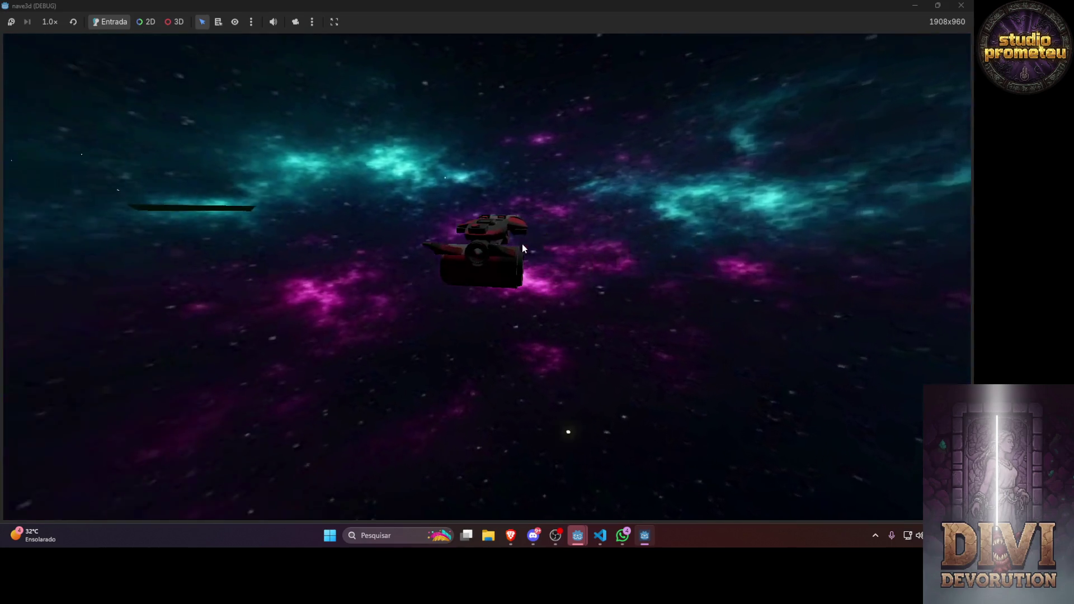
{"action": "key", "text": "w"}
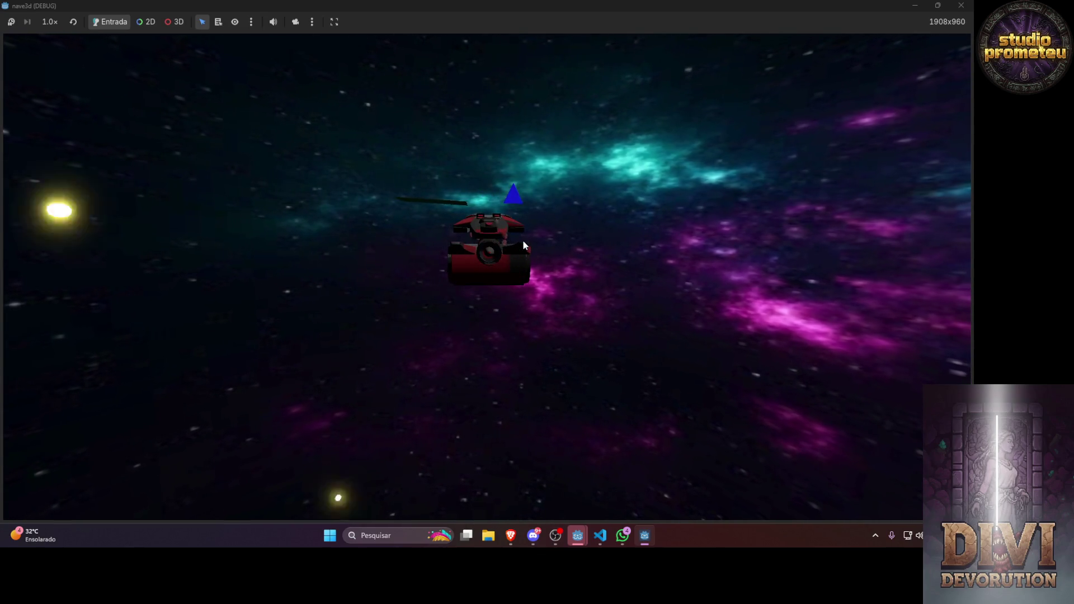
{"action": "key", "text": "w"}
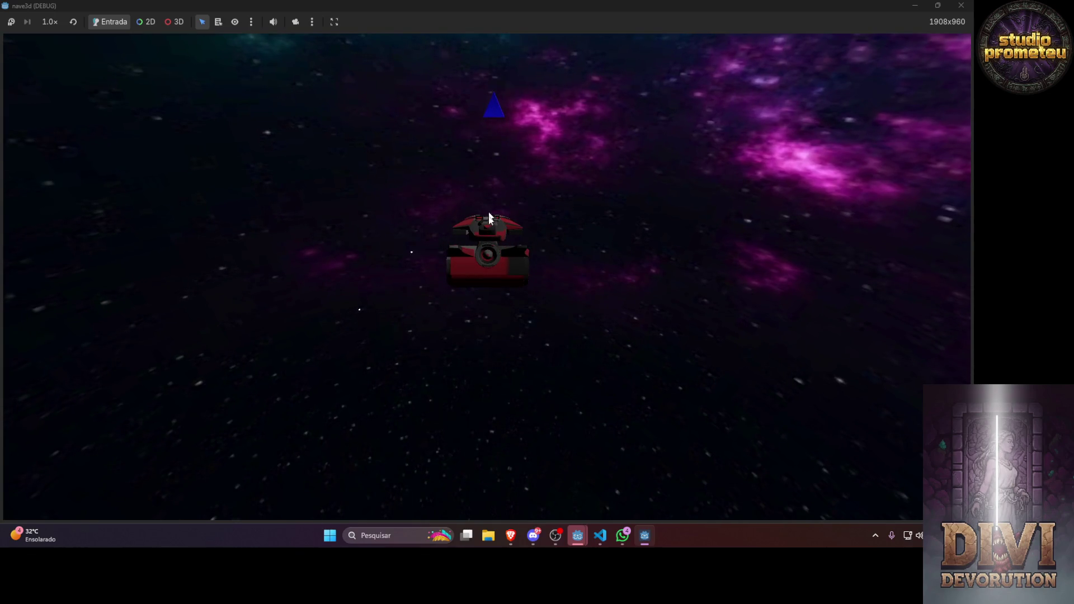
{"action": "key", "text": "w"}
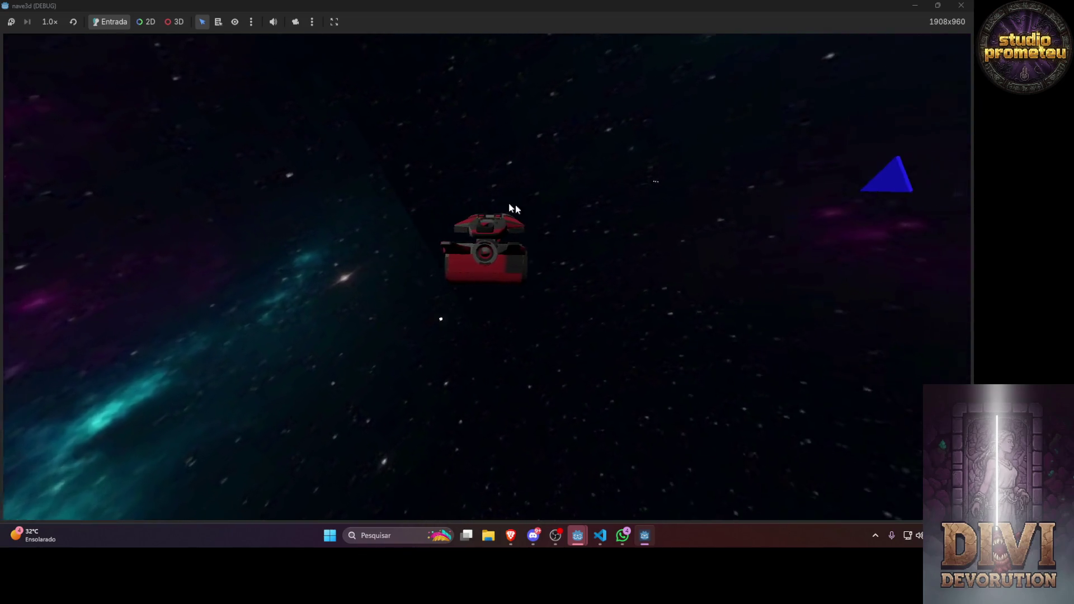
{"action": "key", "text": "a"}
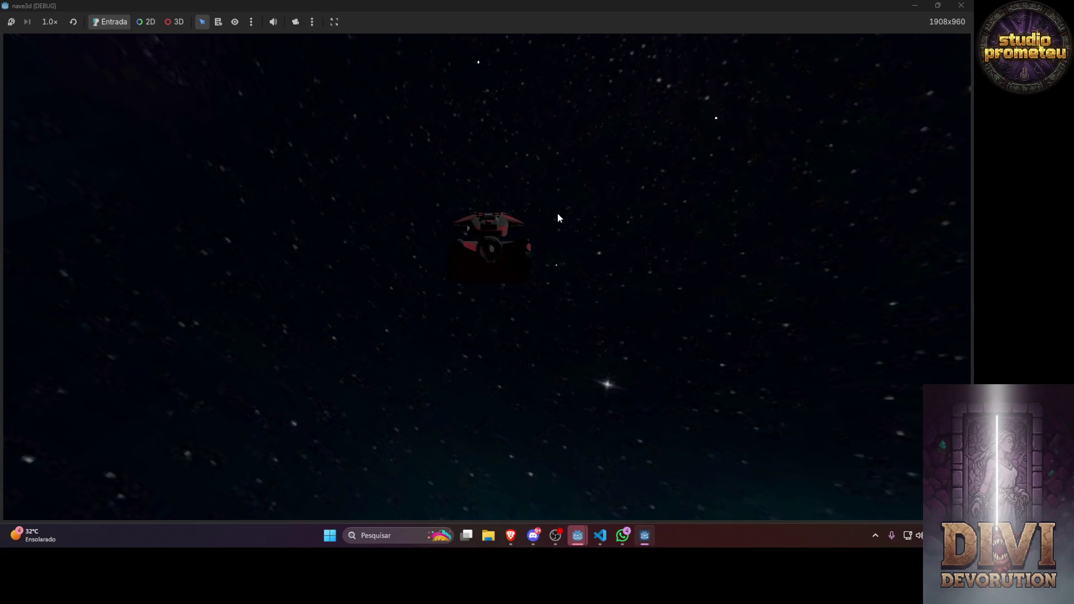
{"action": "key", "text": "w"}
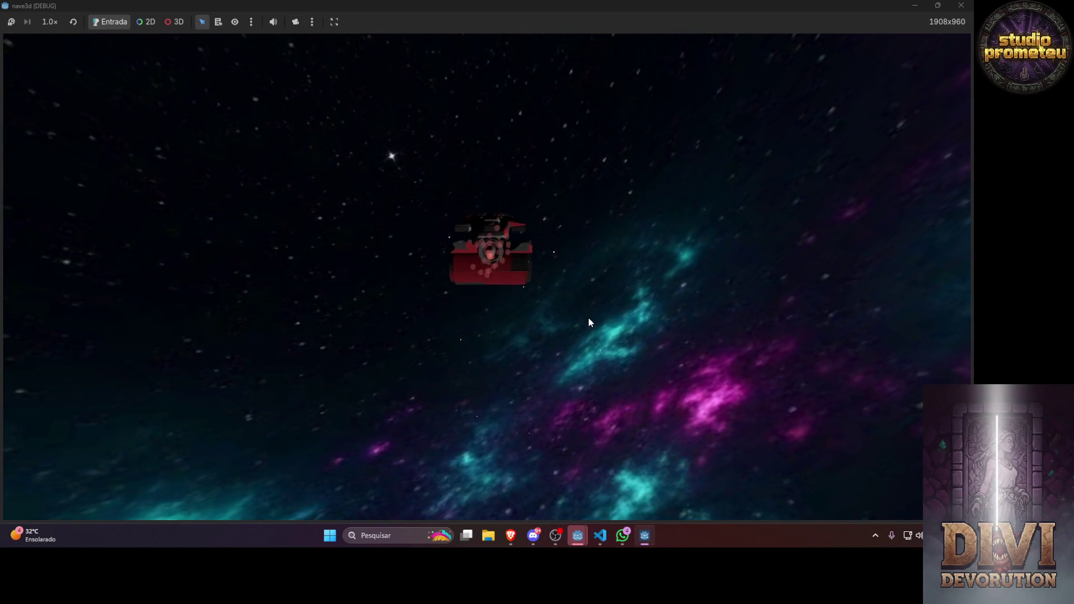
{"action": "key", "text": "w"}
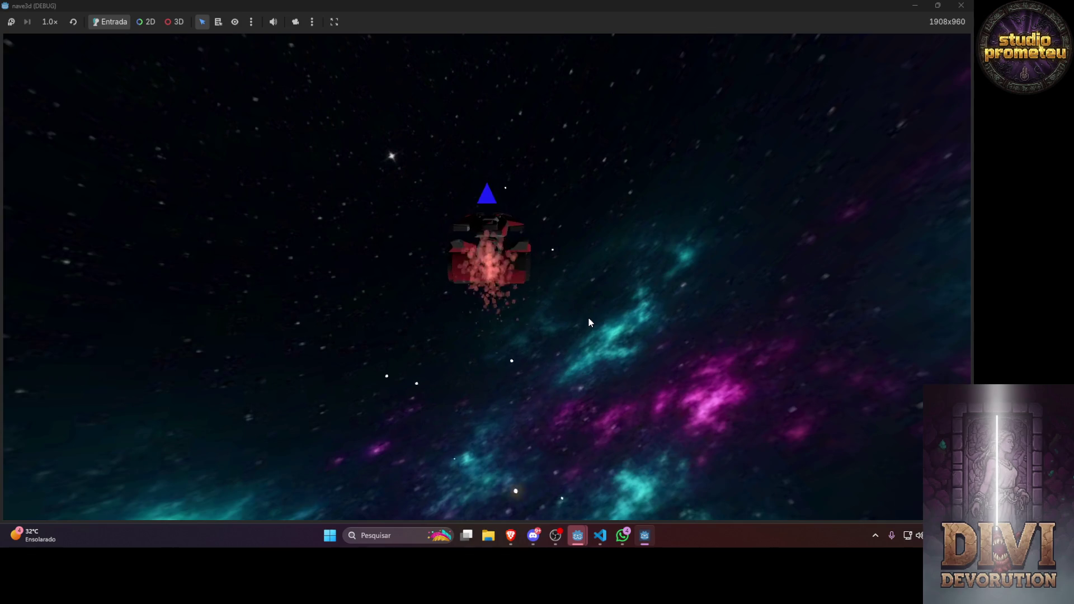
{"action": "left_click", "coordinate": [962, 7]}
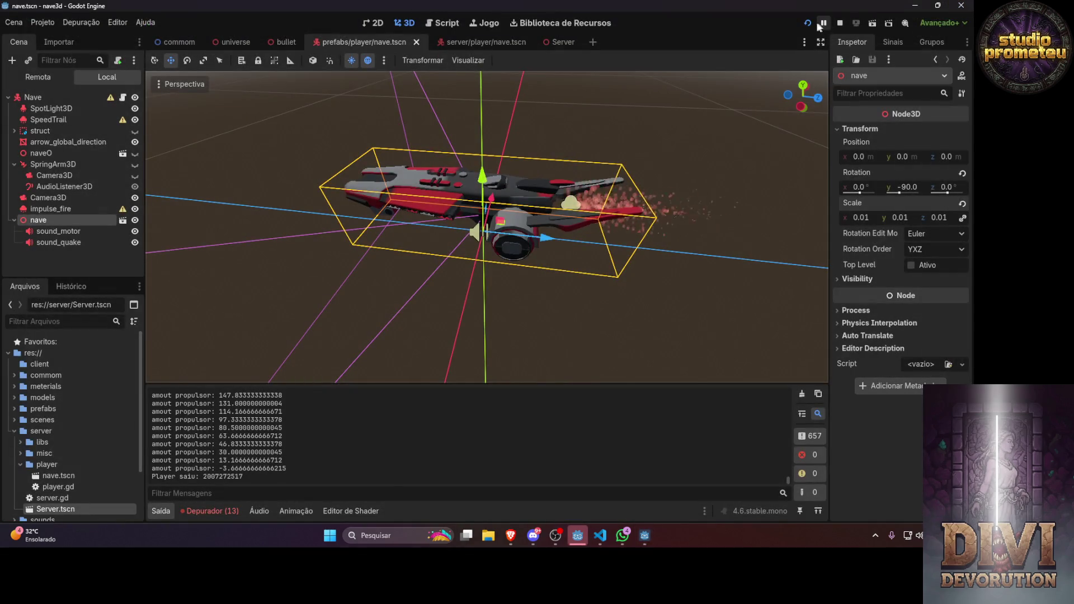
Relaunch the game, fly the ship up and bank right, then close the game window
{"action": "left_click", "coordinate": [812, 22]}
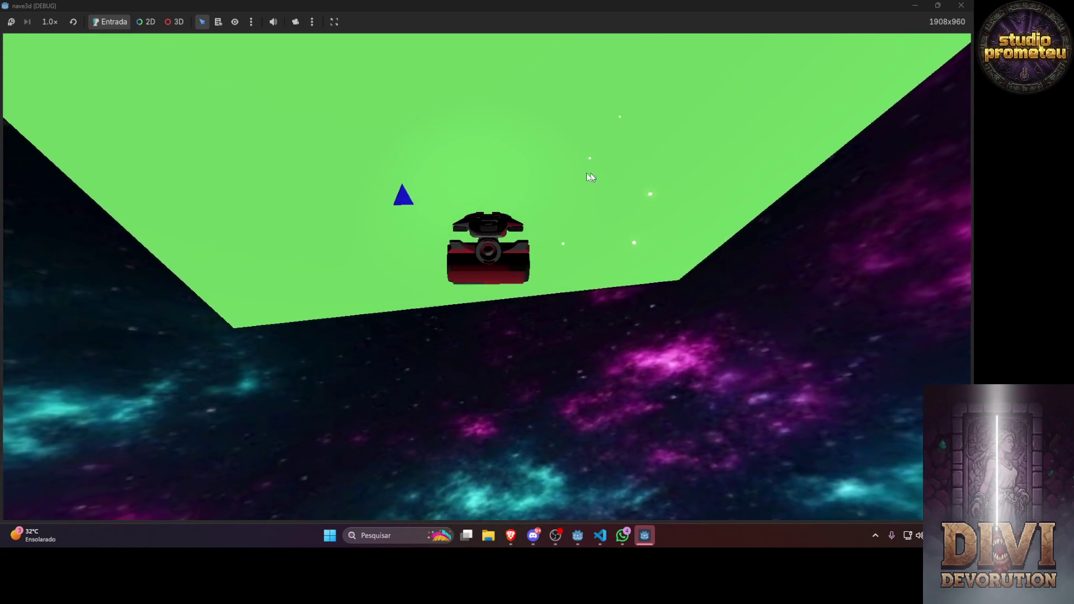
{"action": "key", "text": "w"}
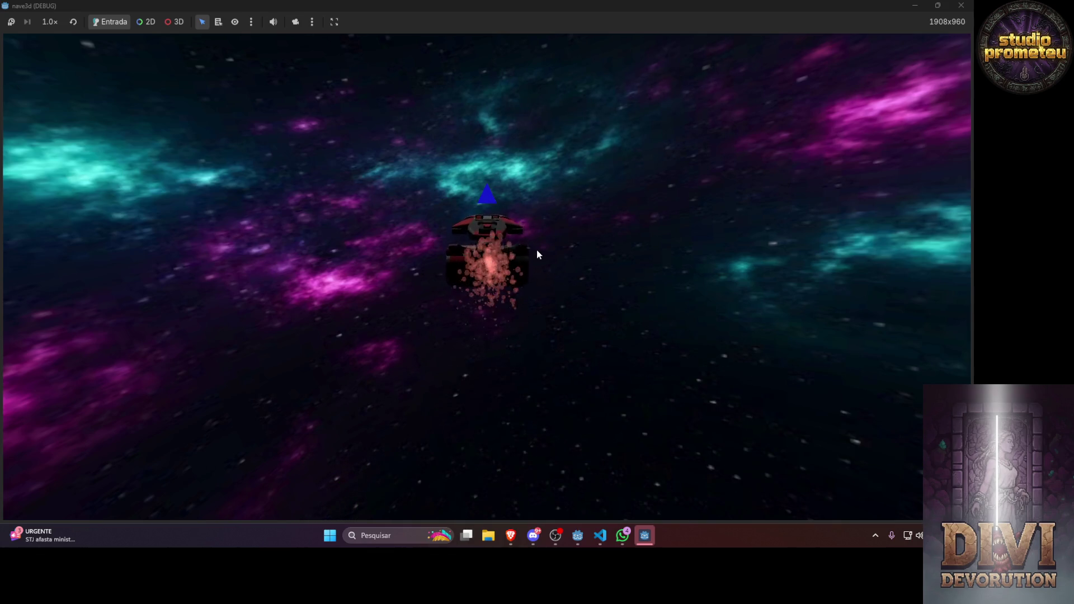
{"action": "key", "text": "d"}
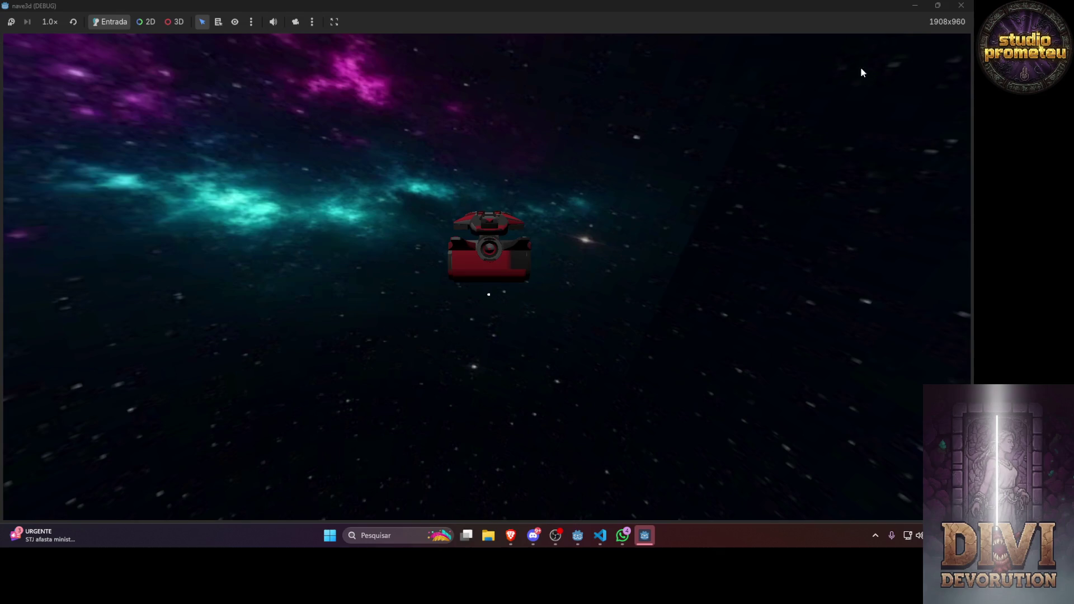
{"action": "left_click", "coordinate": [962, 5]}
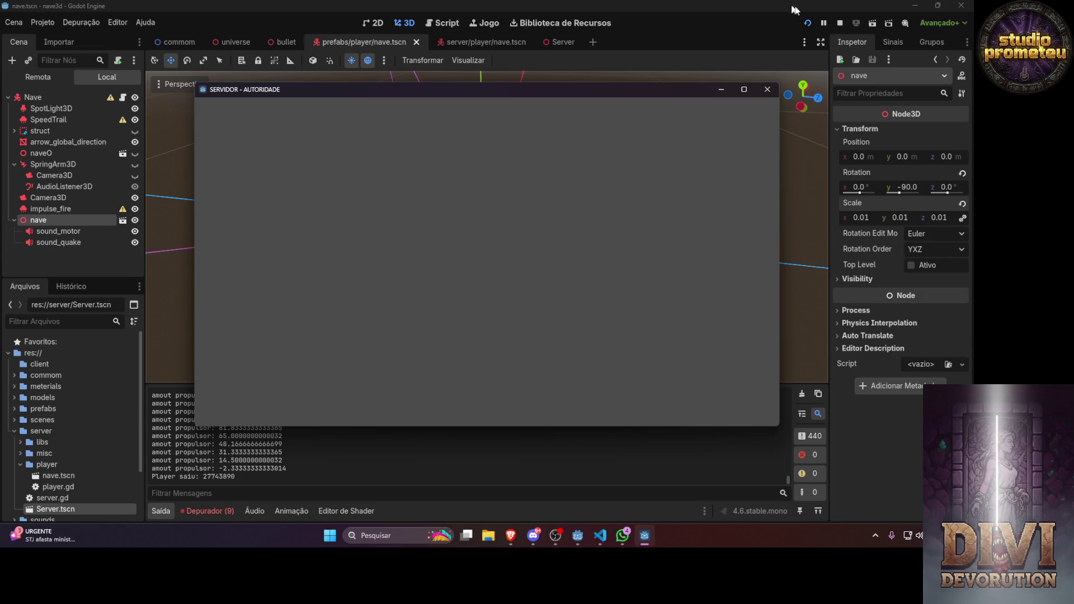
Run the game again, thrust with W and release with S to toggle the exhaust, then switch to Discord
{"action": "left_click", "coordinate": [807, 23]}
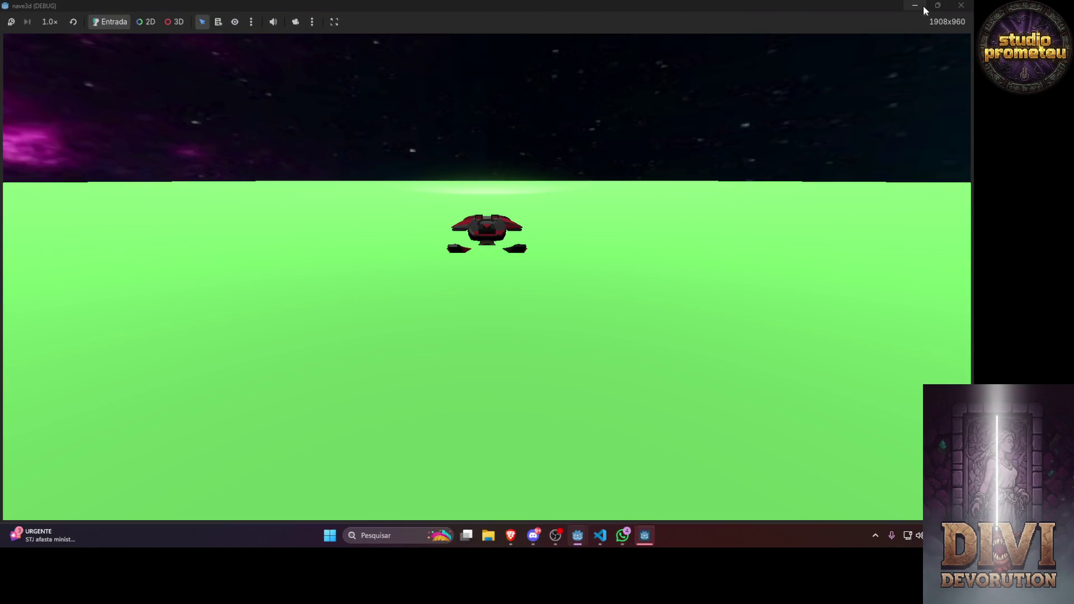
{"action": "left_click", "coordinate": [924, 8]}
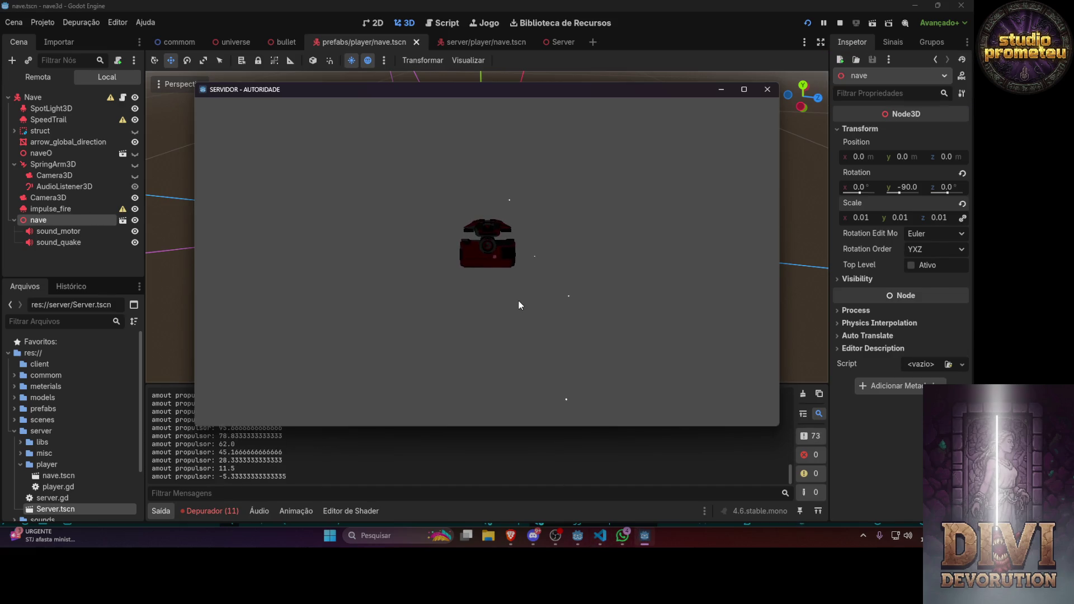
{"action": "key", "text": "w"}
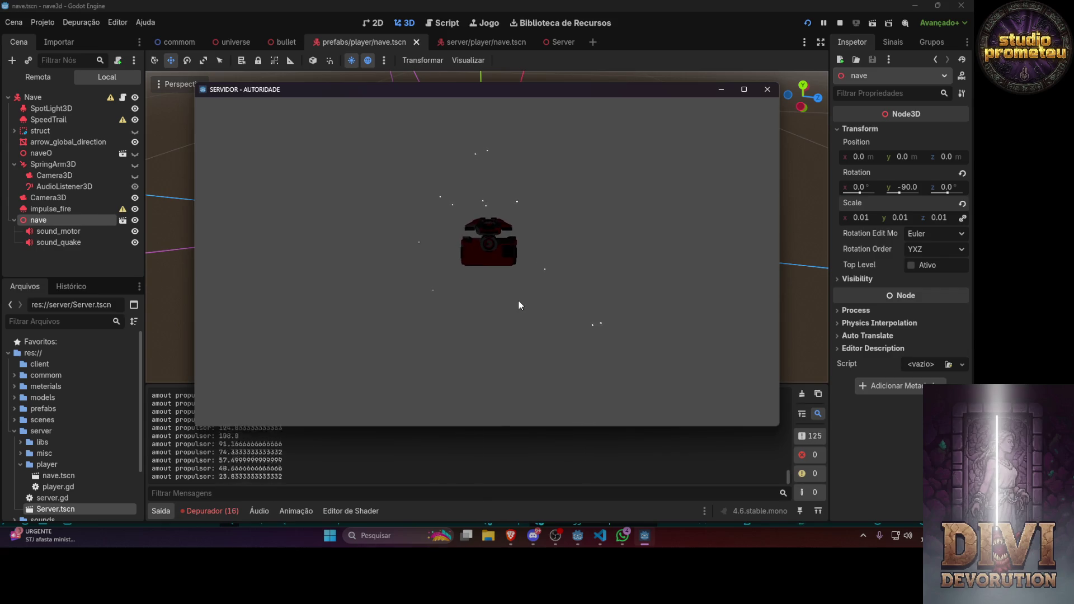
{"action": "key", "text": "w"}
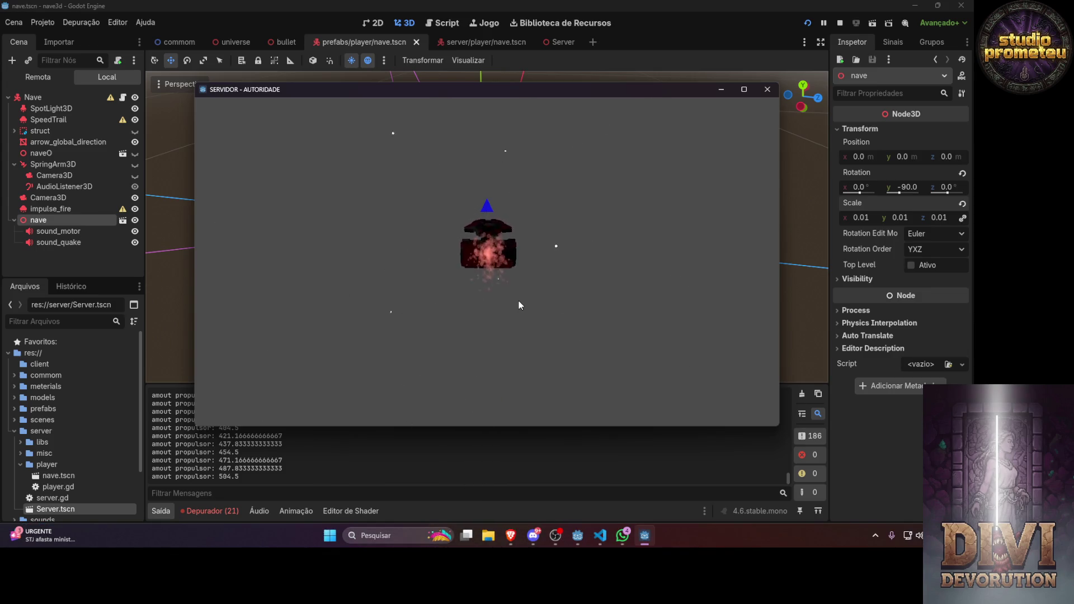
{"action": "key", "text": "s"}
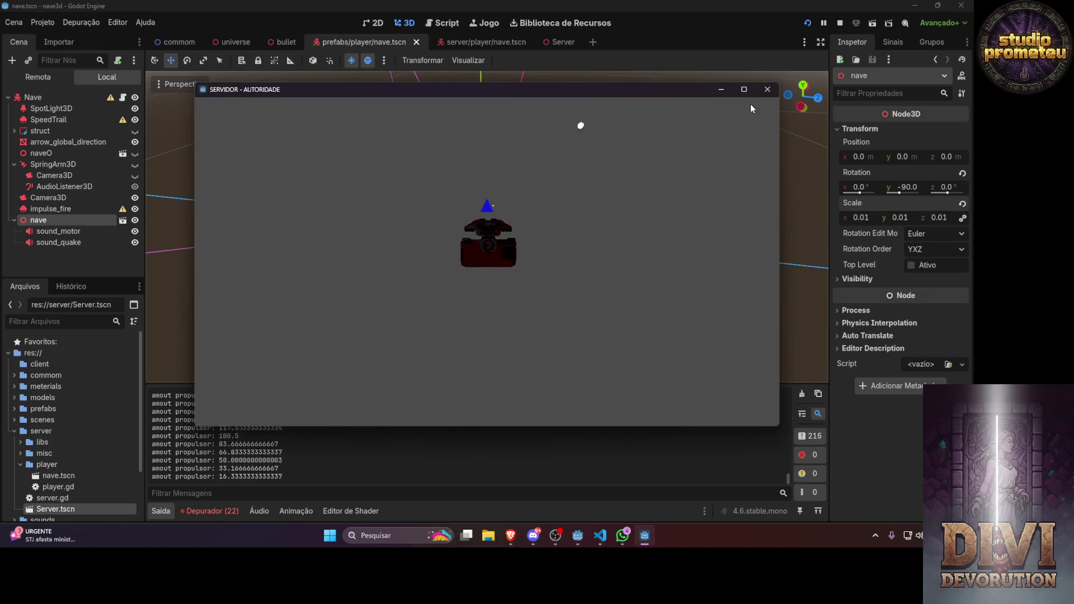
{"action": "left_click", "coordinate": [766, 90]}
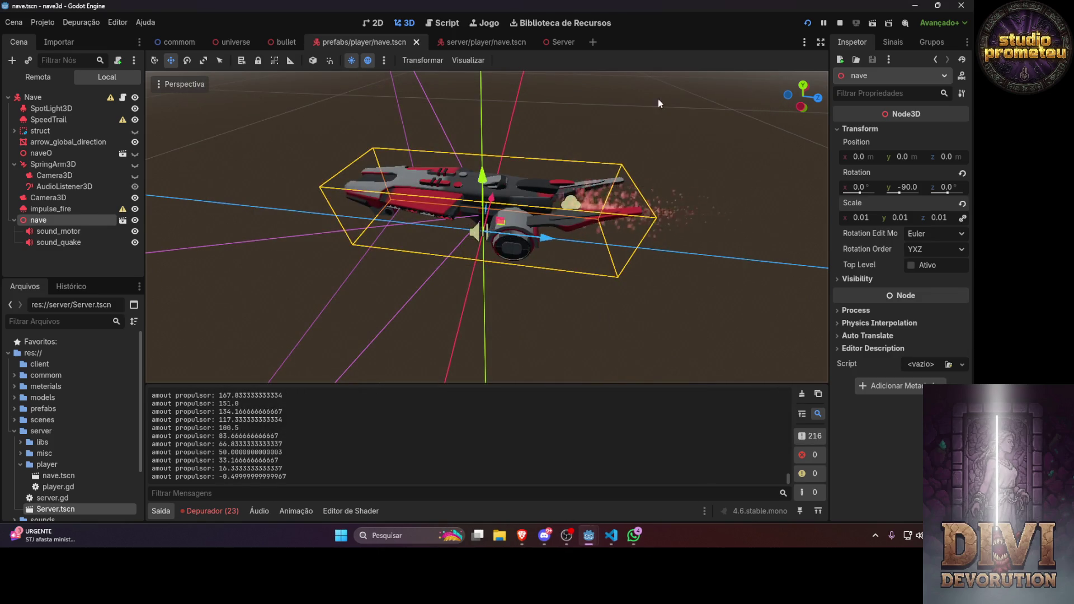
{"action": "left_click", "coordinate": [545, 536]}
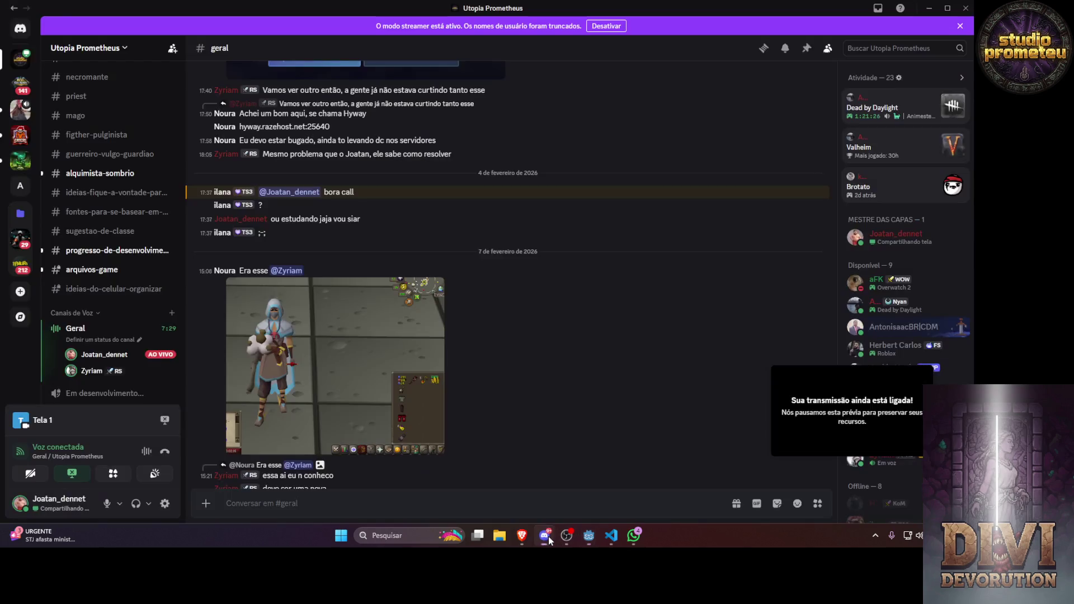
Leave the Discord #geral chat and bring the Godot editor with nave.tscn back to the front
{"action": "scroll", "coordinate": [129, 336], "scroll_direction": "down", "scroll_amount": 2}
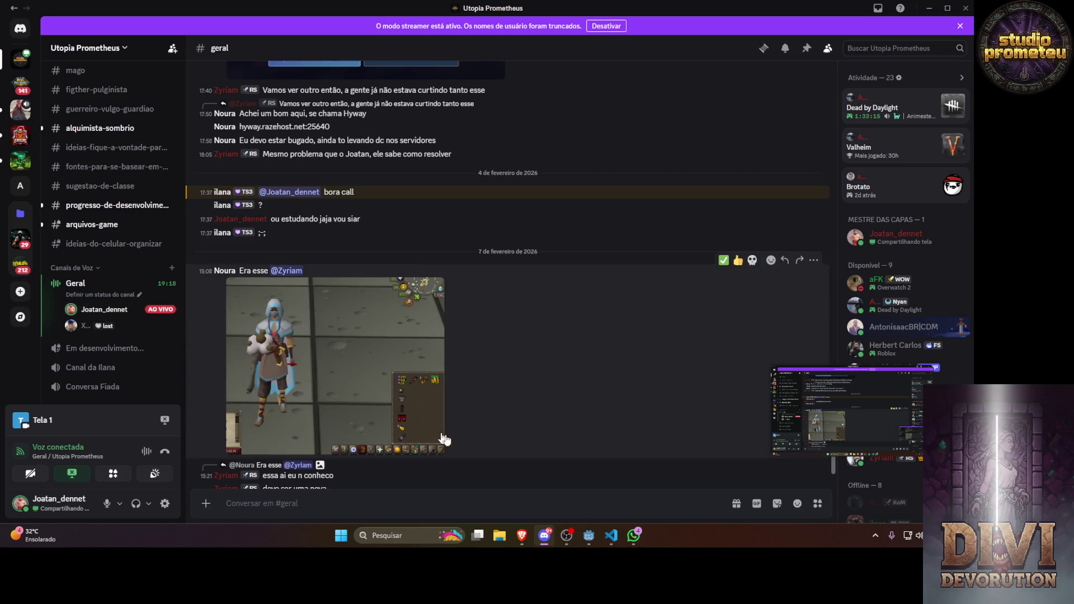
{"action": "mouse_move", "coordinate": [588, 536]}
{"action": "left_click", "coordinate": [533, 485]}
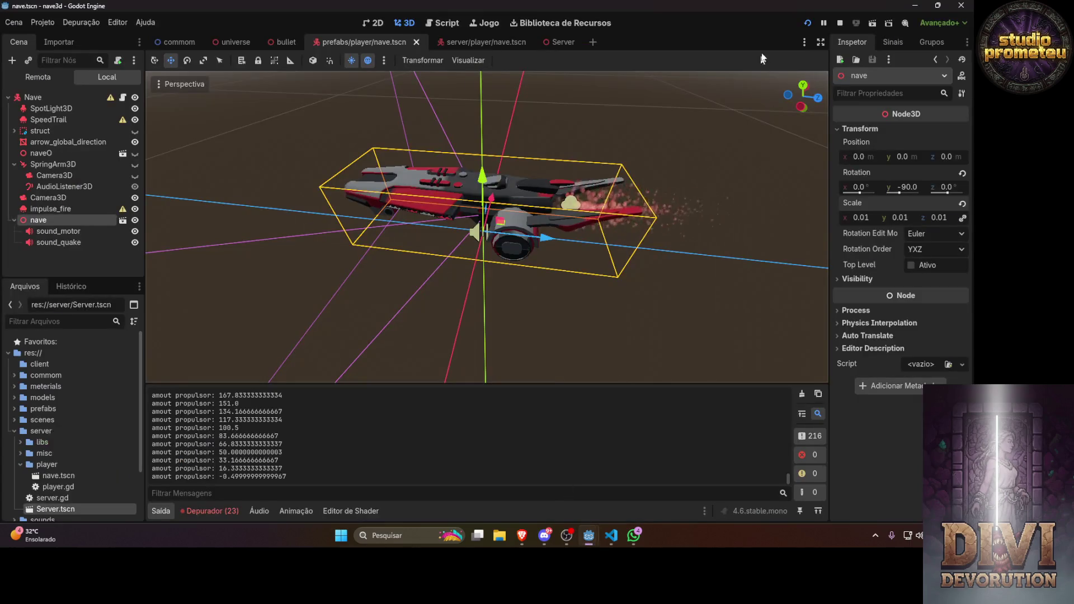
Launch the game, fire thrust with W and cut it with S twice, then close the game window
{"action": "left_click", "coordinate": [808, 24]}
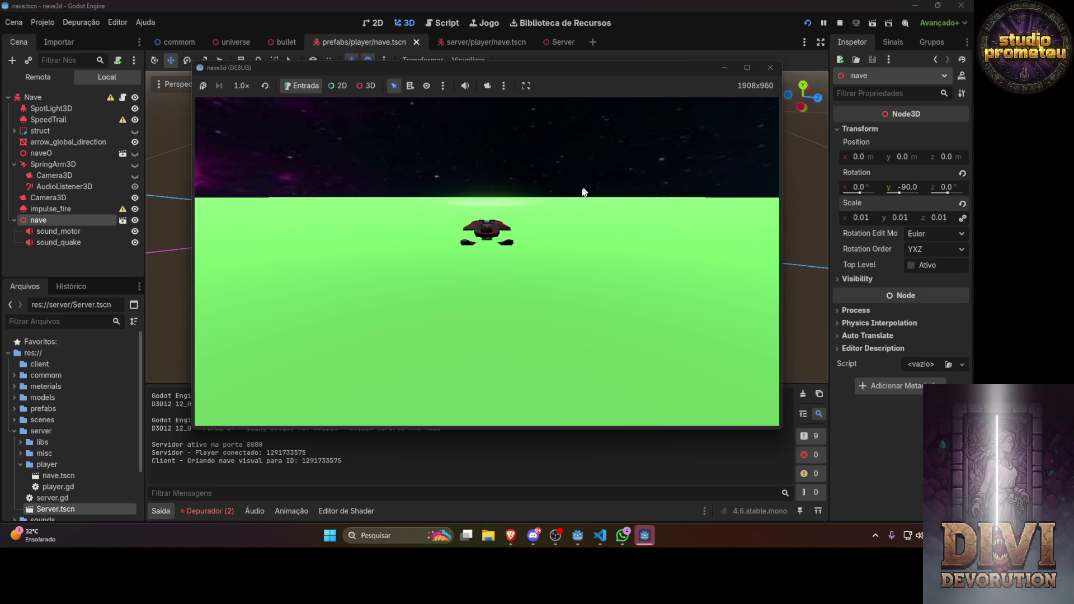
{"action": "key", "text": "w"}
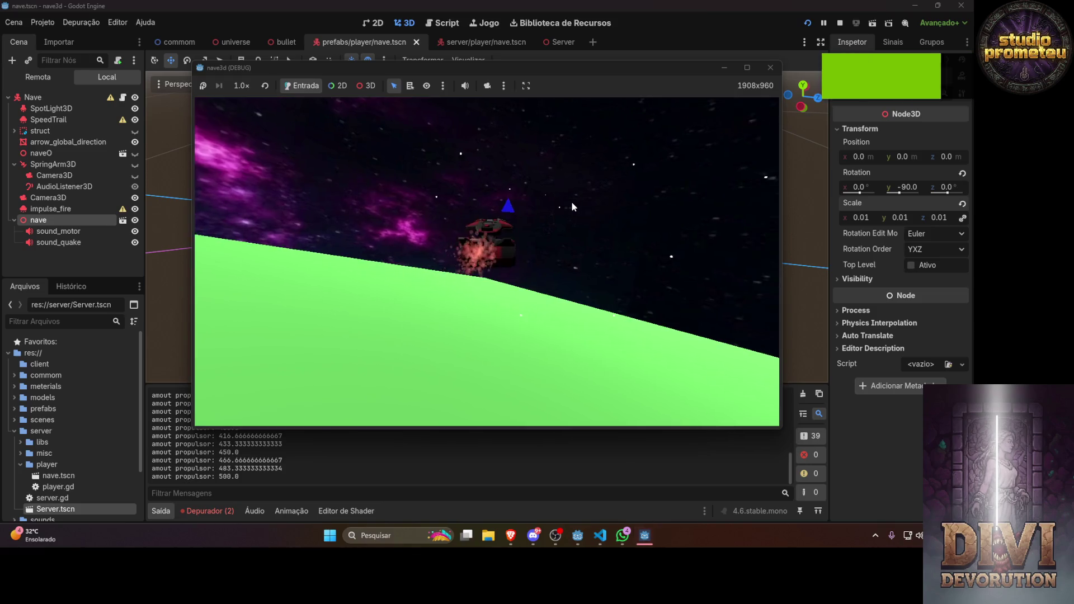
{"action": "key", "text": "s"}
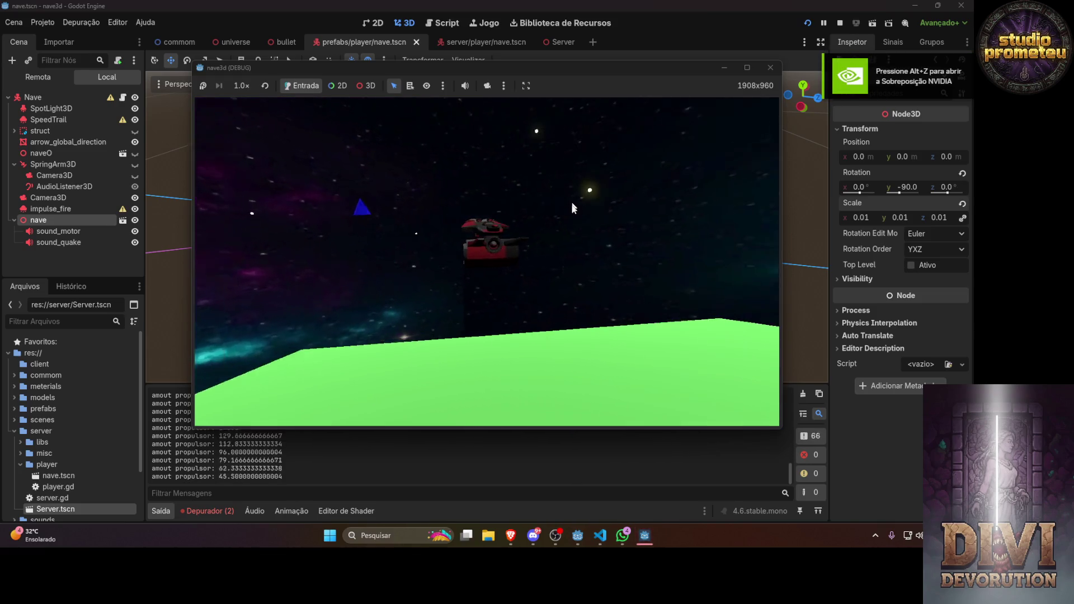
{"action": "key", "text": "w"}
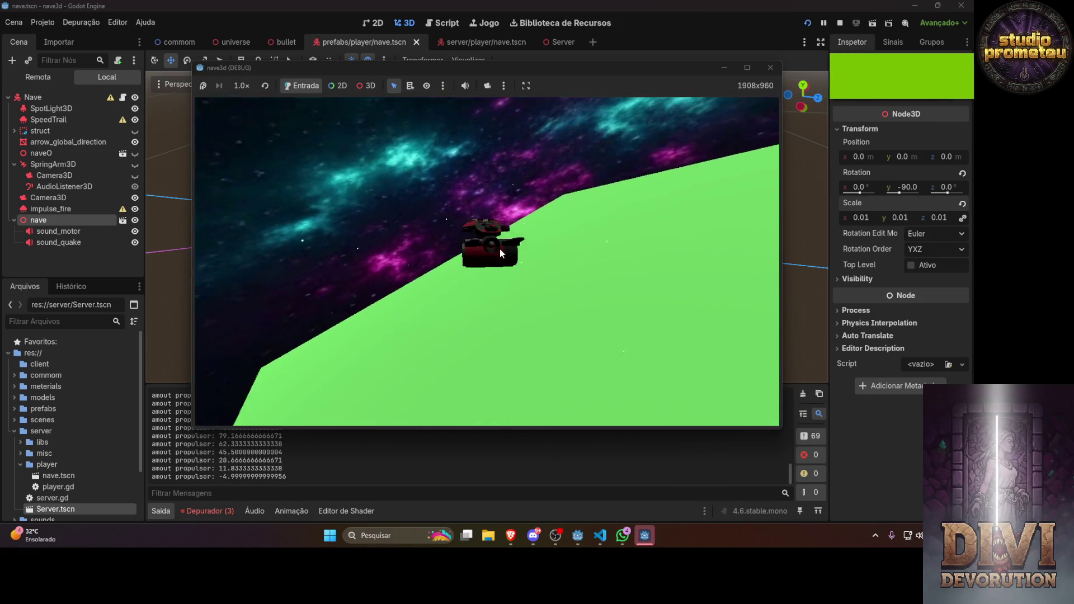
{"action": "key", "text": "s"}
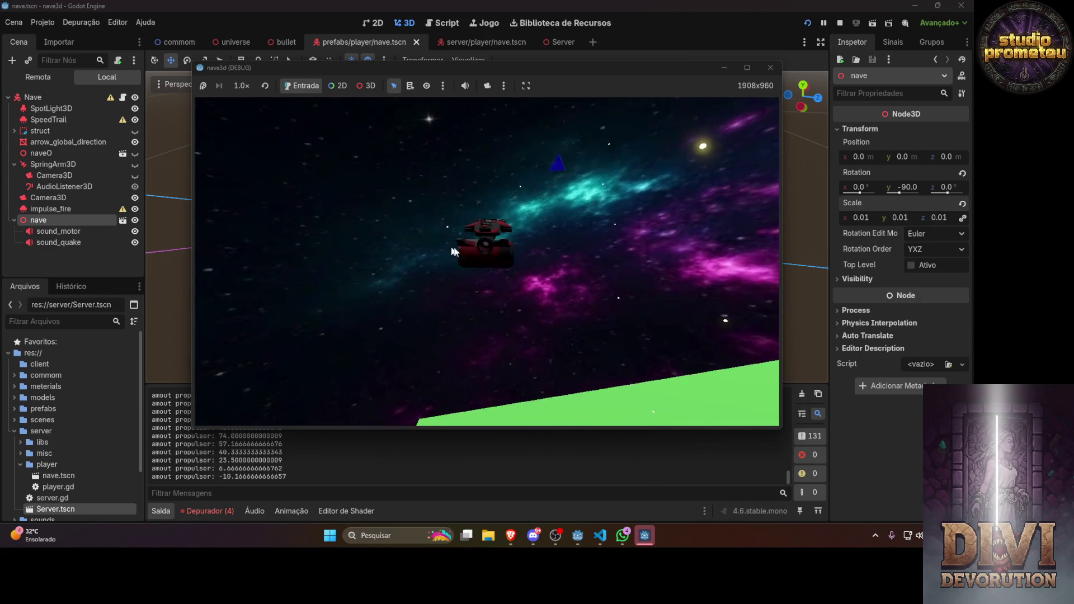
{"action": "left_click", "coordinate": [771, 67]}
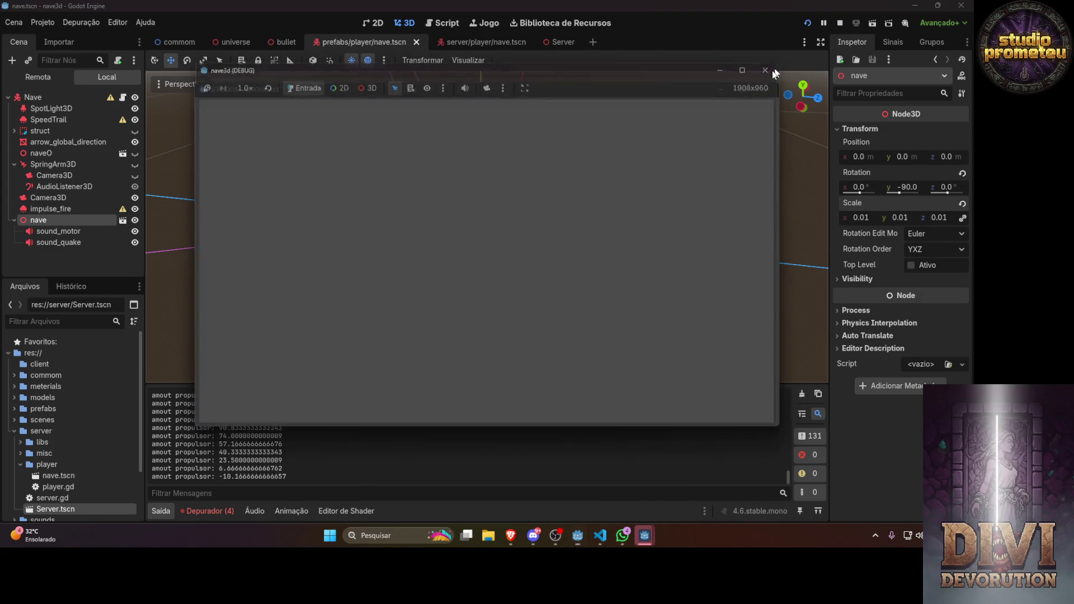
Close the SERVIDOR window to stop debugging, then orbit and zoom around the ship and its red exhaust
{"action": "left_click", "coordinate": [769, 95]}
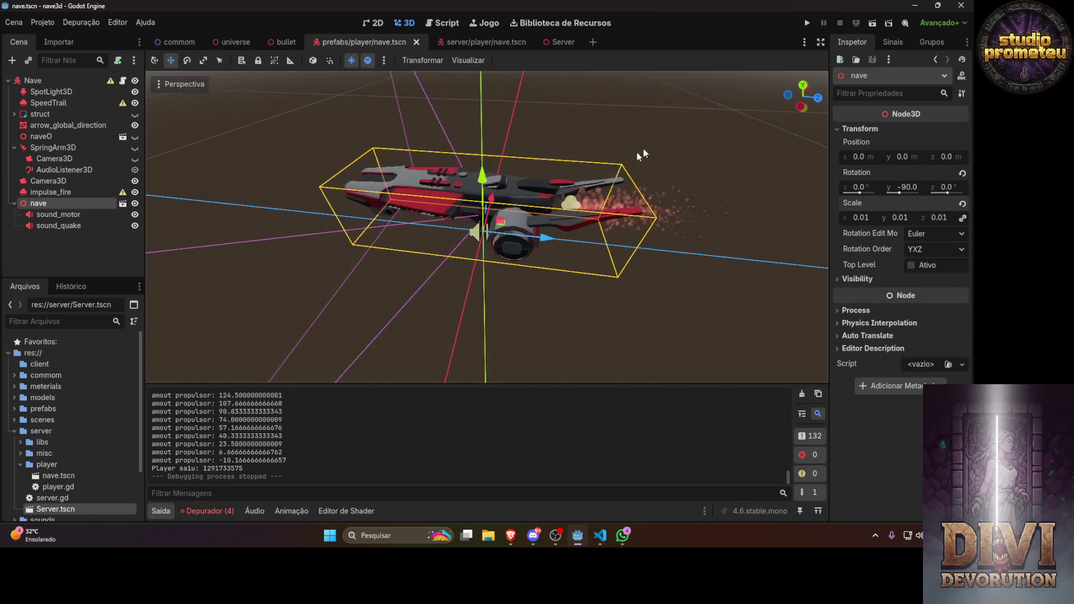
{"action": "scroll", "coordinate": [431, 210], "scroll_direction": "up", "scroll_amount": 5}
{"action": "mouse_move", "coordinate": [423, 144]}
{"action": "left_mouse_down"}
{"action": "mouse_move", "coordinate": [266, 139]}
{"action": "mouse_move", "coordinate": [150, 156]}
{"action": "mouse_move", "coordinate": [184, 217]}
{"action": "mouse_move", "coordinate": [348, 278]}
{"action": "mouse_move", "coordinate": [586, 291]}
{"action": "mouse_move", "coordinate": [650, 209]}
{"action": "mouse_move", "coordinate": [662, 169]}
{"action": "mouse_move", "coordinate": [725, 162]}
{"action": "mouse_move", "coordinate": [696, 165]}
{"action": "mouse_move", "coordinate": [688, 143]}
{"action": "mouse_move", "coordinate": [638, 146]}
{"action": "mouse_move", "coordinate": [582, 168]}
{"action": "mouse_move", "coordinate": [509, 232]}
{"action": "mouse_move", "coordinate": [547, 233]}
{"action": "mouse_move", "coordinate": [431, 112]}
{"action": "mouse_move", "coordinate": [293, 129]}
{"action": "left_mouse_up"}
{"action": "scroll", "coordinate": [688, 143], "scroll_direction": "down", "scroll_amount": 3}
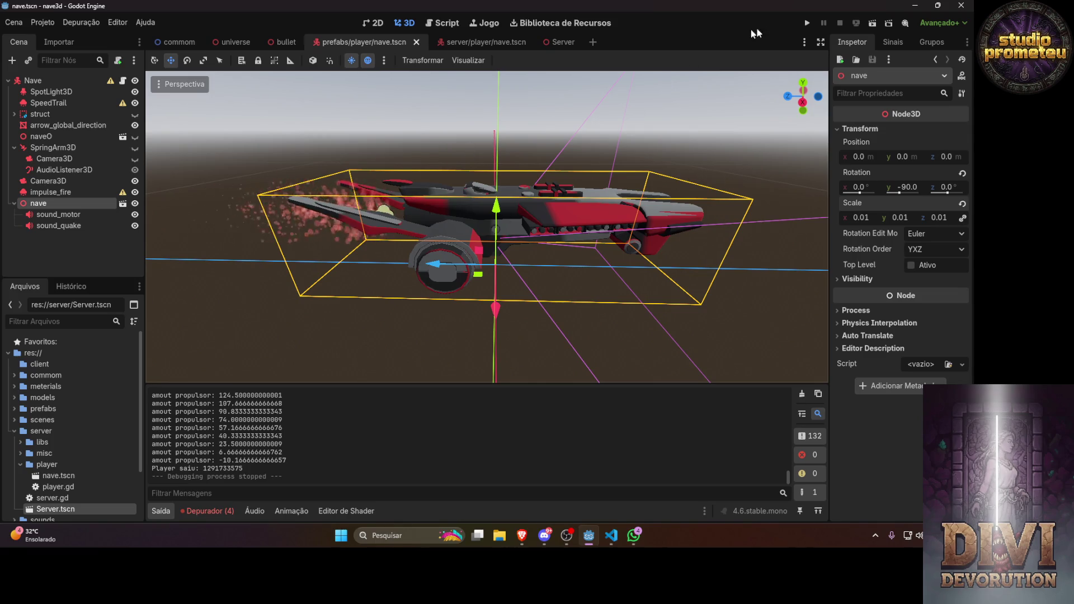
{"action": "left_click", "coordinate": [807, 23]}
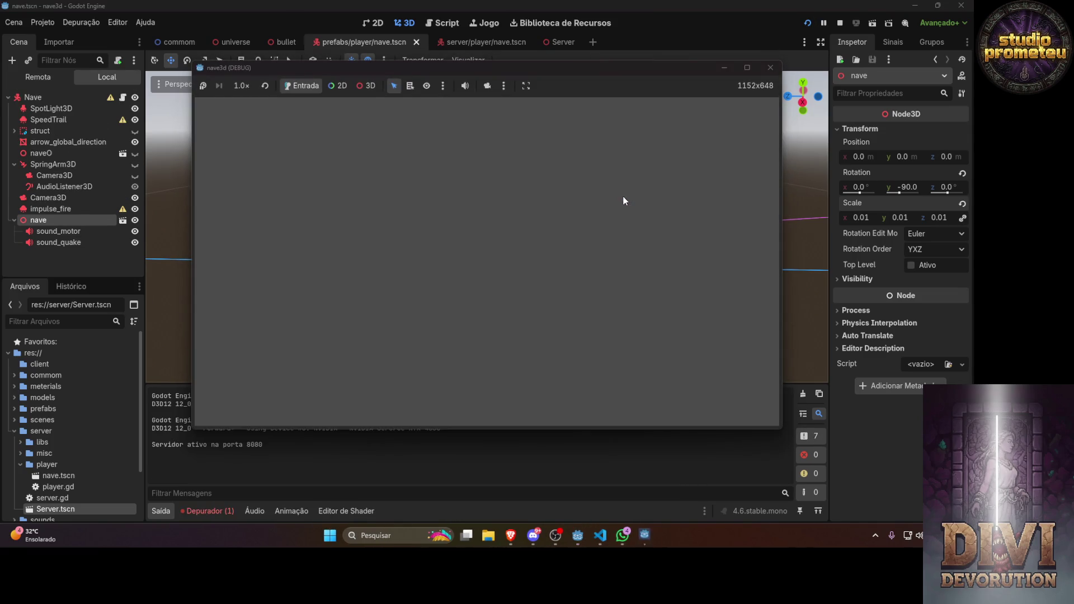
{"action": "left_click", "coordinate": [588, 538]}
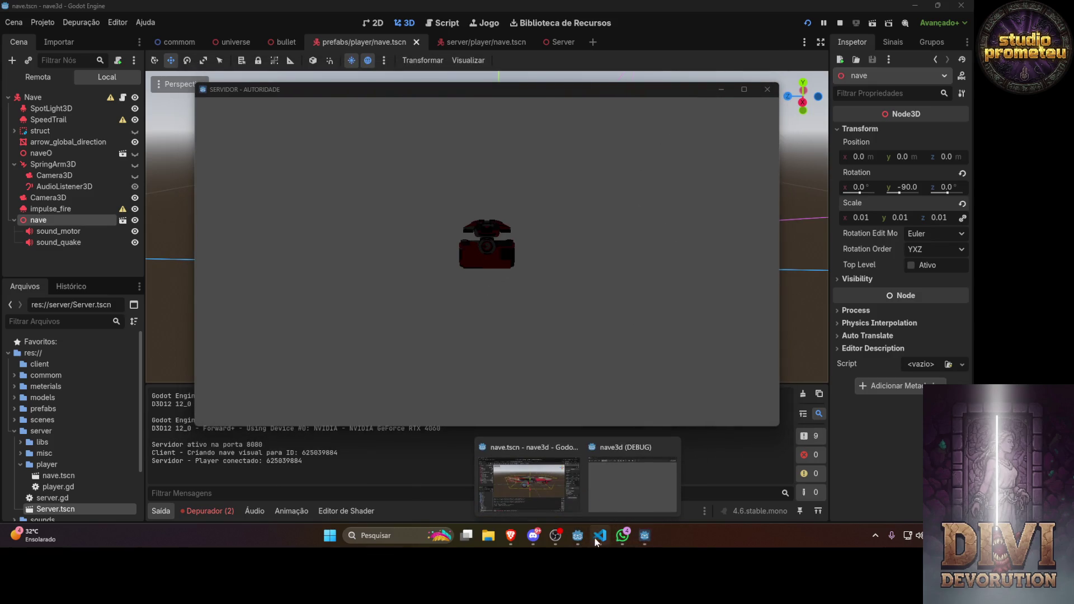
{"action": "left_click", "coordinate": [634, 504]}
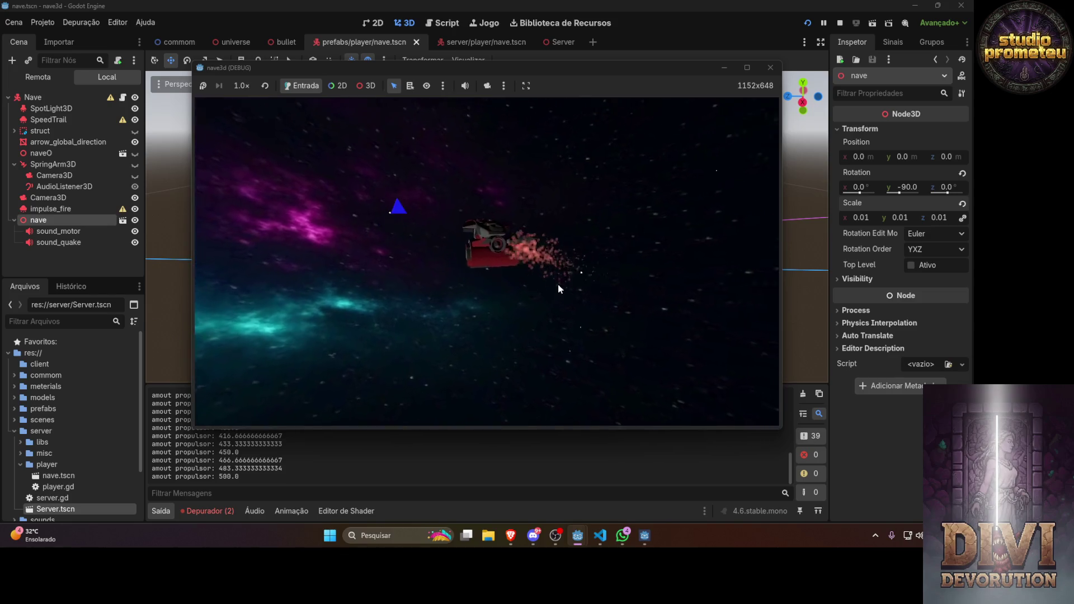
{"action": "key", "text": "s"}
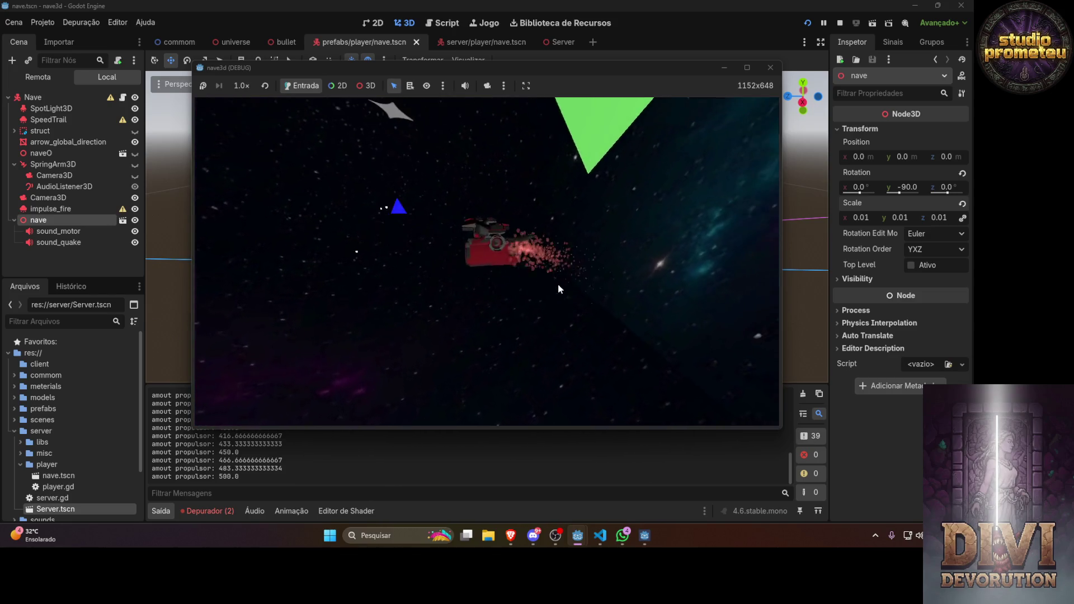
{"action": "left_click", "coordinate": [766, 70]}
{"action": "left_click", "coordinate": [767, 89]}
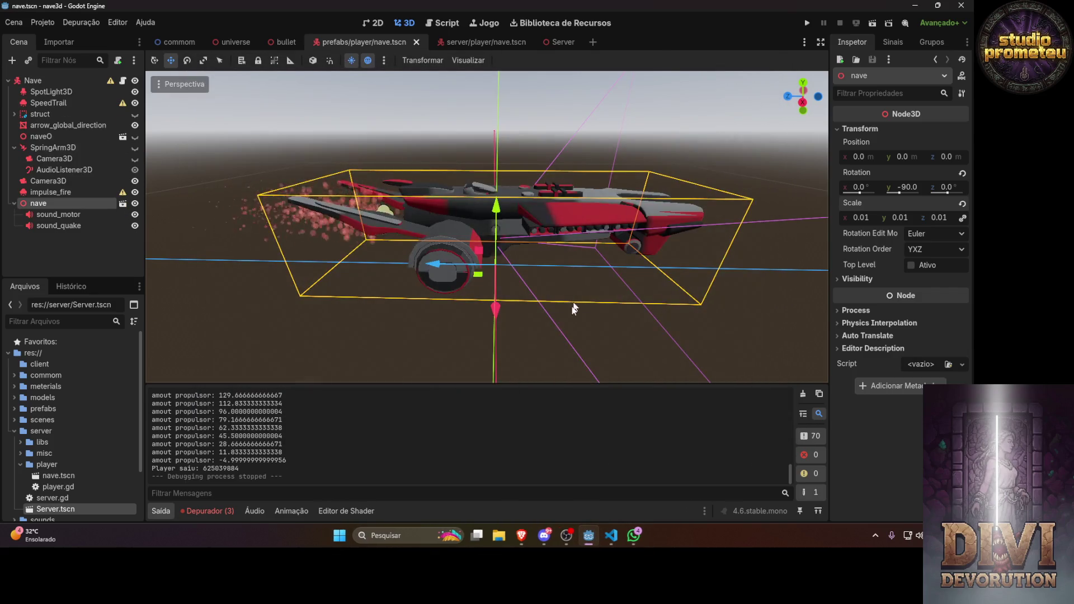
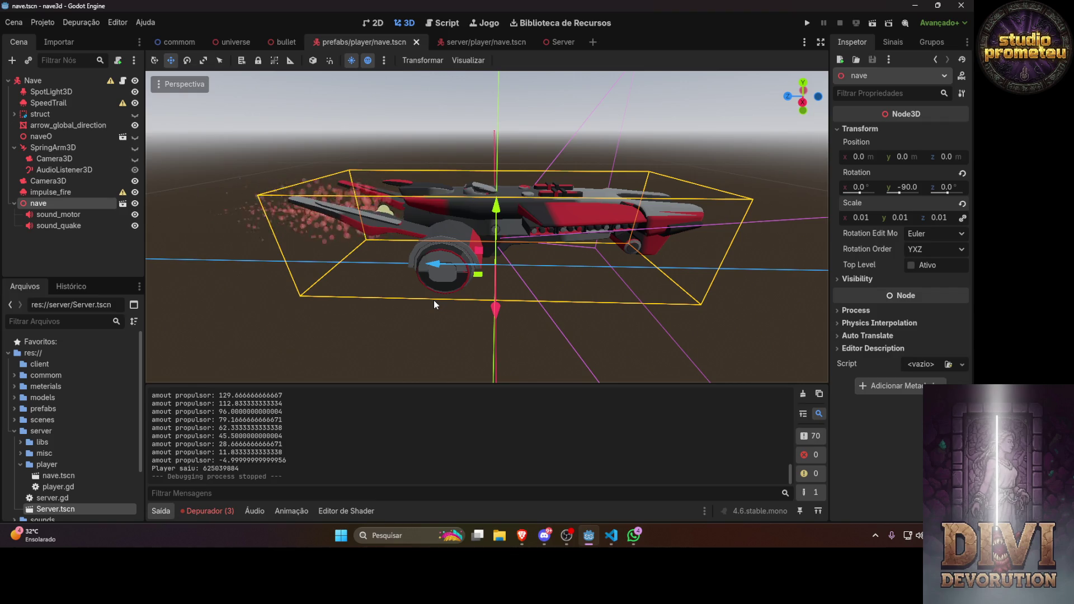
Test-run the spaceship game and stop it after a few seconds
{"action": "left_click", "coordinate": [807, 23]}
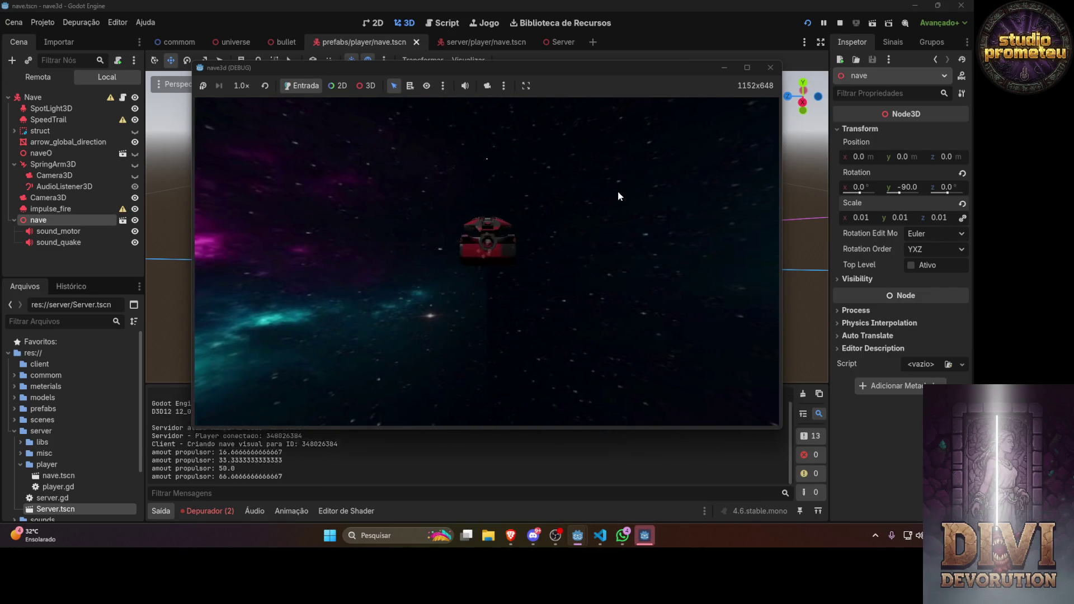
{"action": "left_click", "coordinate": [770, 68]}
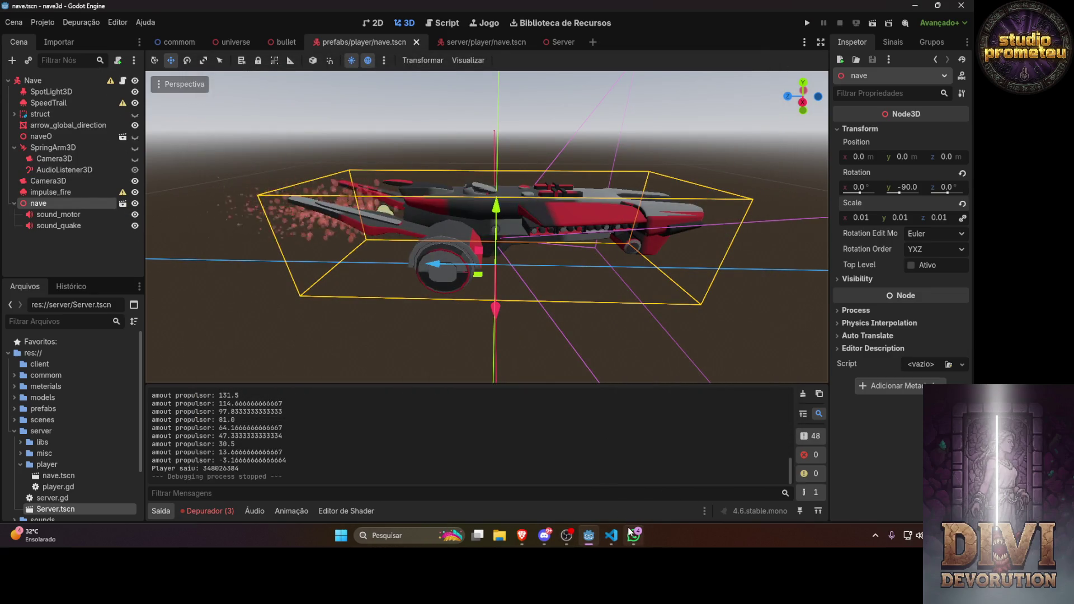
{"action": "mouse_move", "coordinate": [622, 534]}
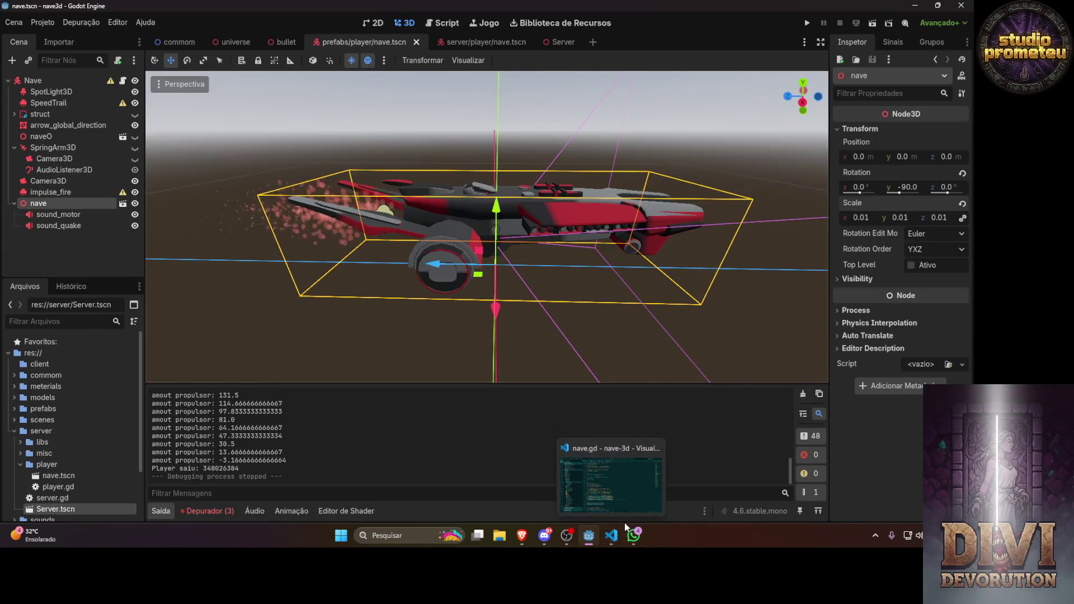
Bring VS Code to the front and place the cursor at line 80 of nave.gd
{"action": "left_click", "coordinate": [618, 487]}
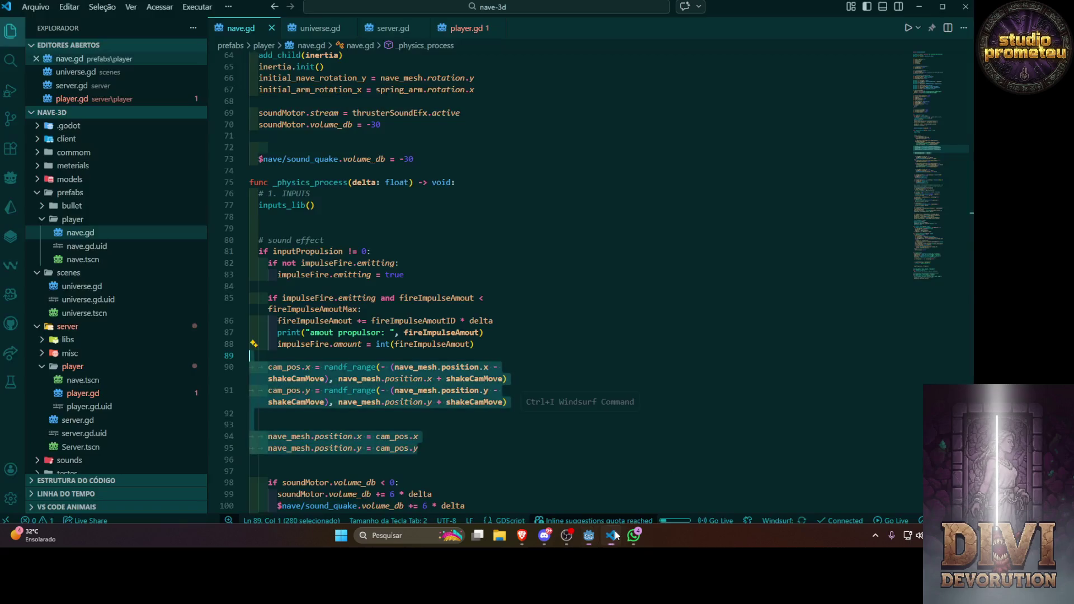
{"action": "left_click", "coordinate": [527, 298]}
{"action": "left_click", "coordinate": [589, 538]}
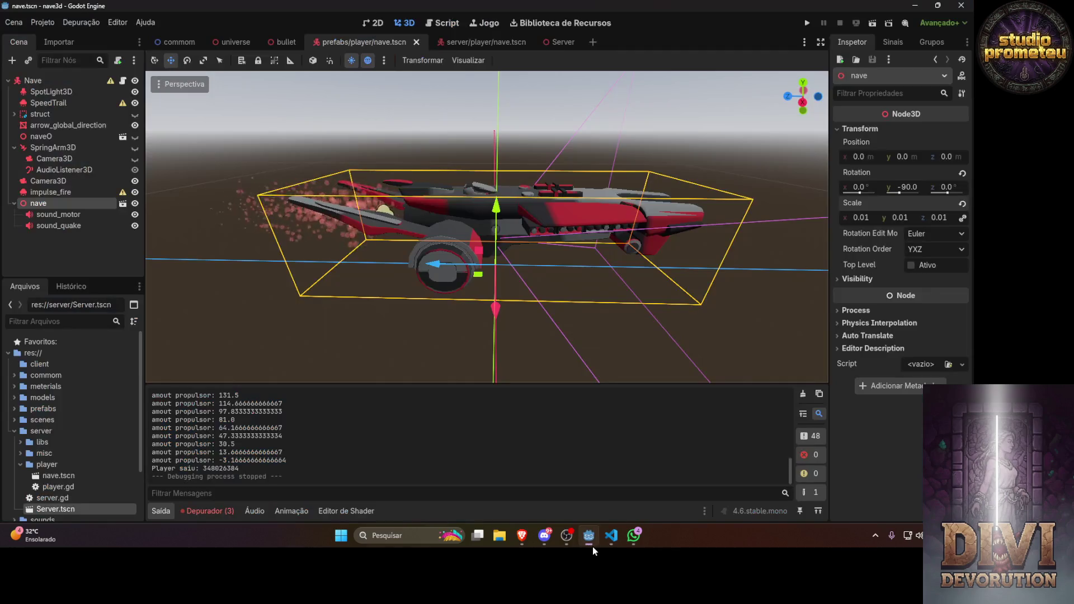
{"action": "left_click", "coordinate": [611, 536]}
{"action": "left_click", "coordinate": [504, 240]}
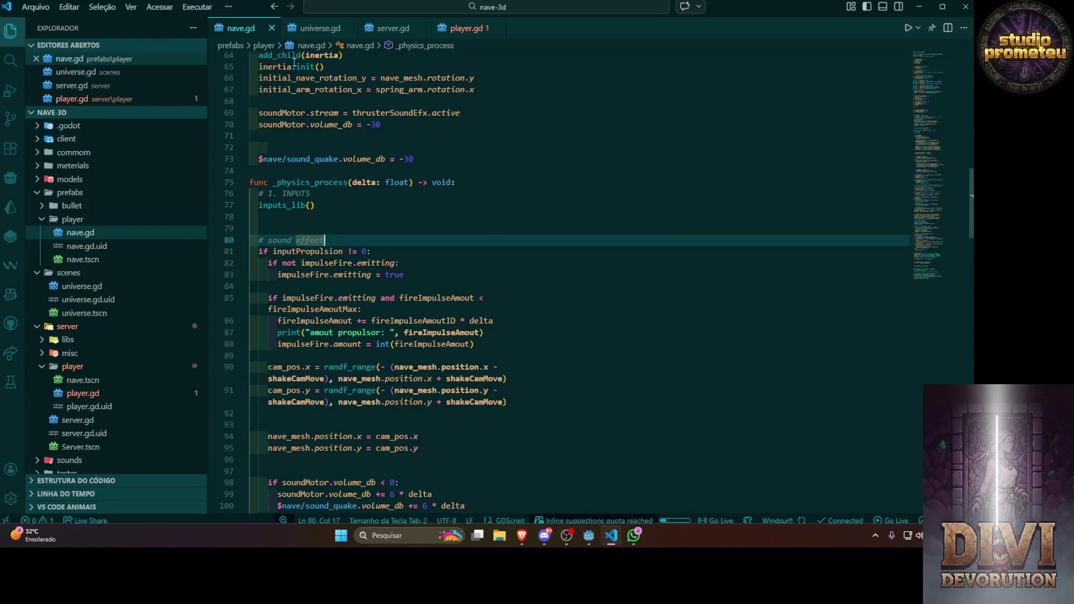
Delete all the code in server.gd, then open a new Brave tab
{"action": "left_click", "coordinate": [392, 28]}
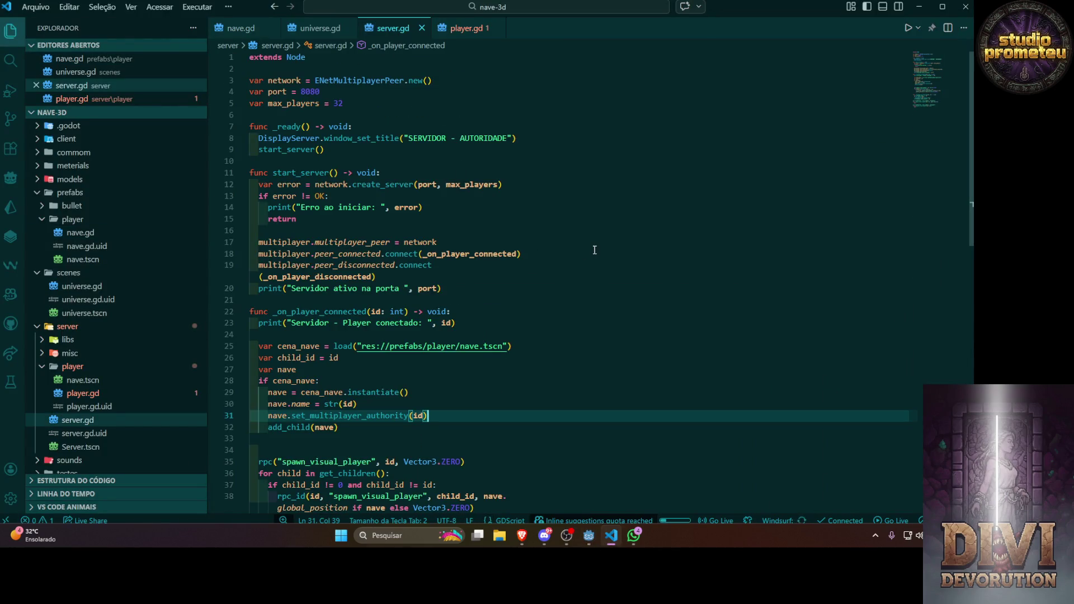
{"action": "key", "text": "ctrl+a"}
{"action": "key", "text": "Delete"}
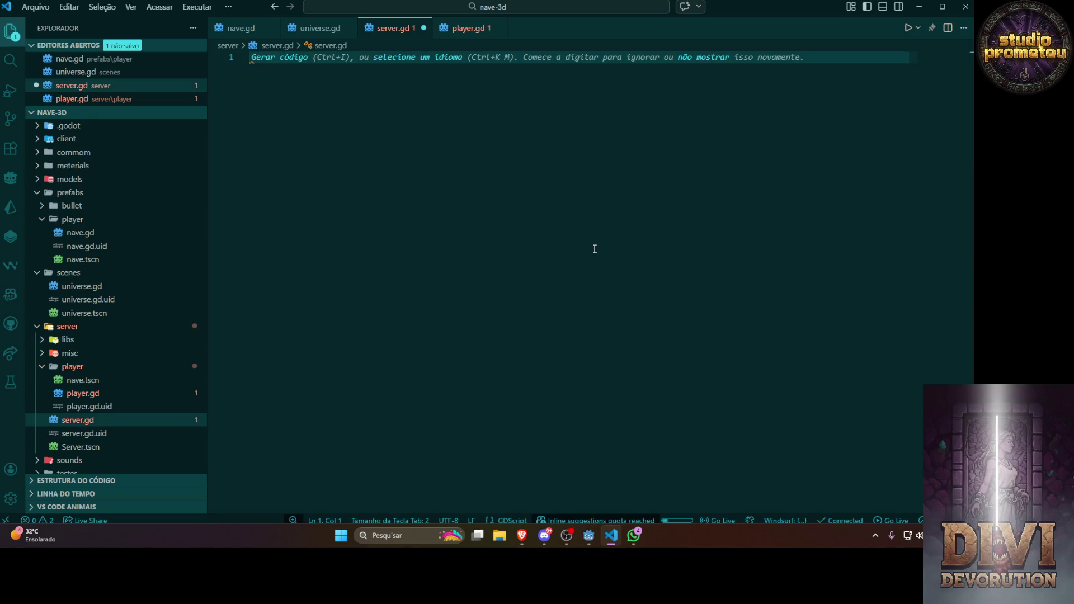
{"action": "left_click", "coordinate": [522, 536]}
{"action": "left_click", "coordinate": [876, 11]}
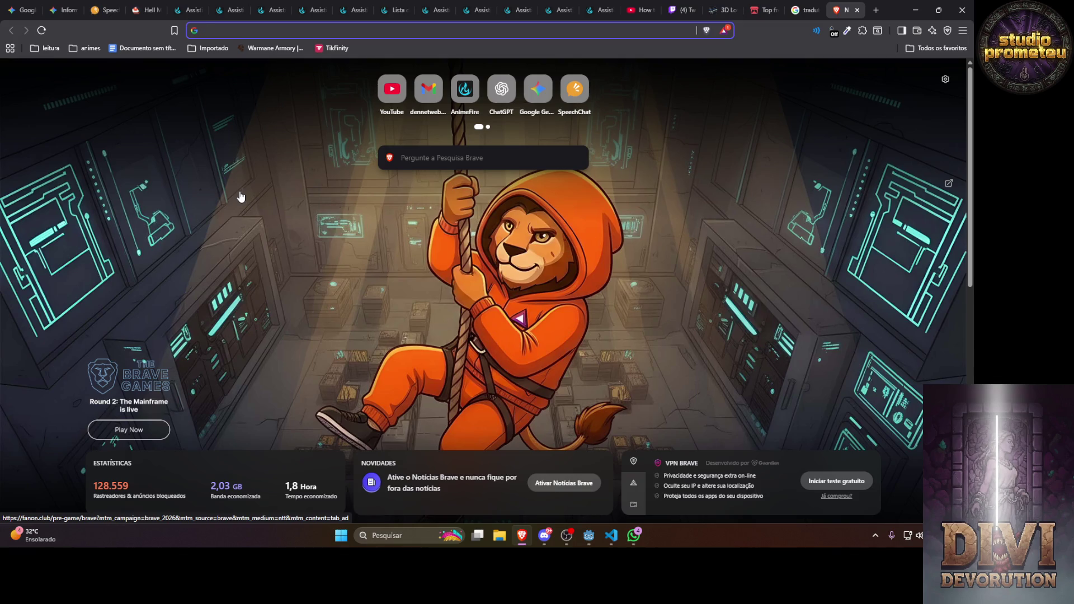
Google 'godot udp server', then return to the YouTube wind-particles tutorial tab
{"action": "type", "text": "godot"}
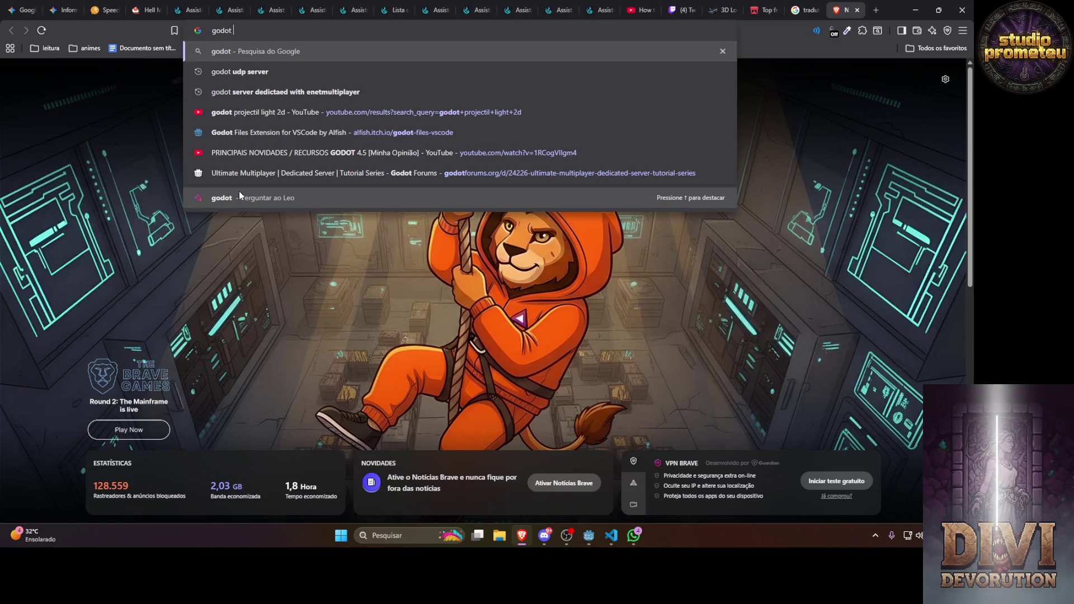
{"action": "type", "text": "udp"}
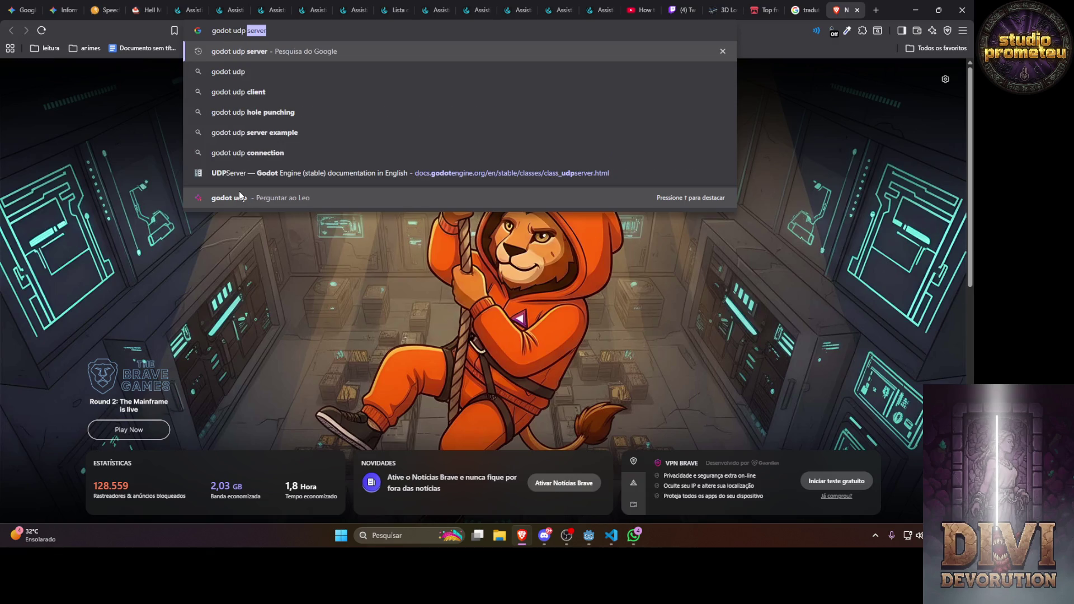
{"action": "key", "text": "Return"}
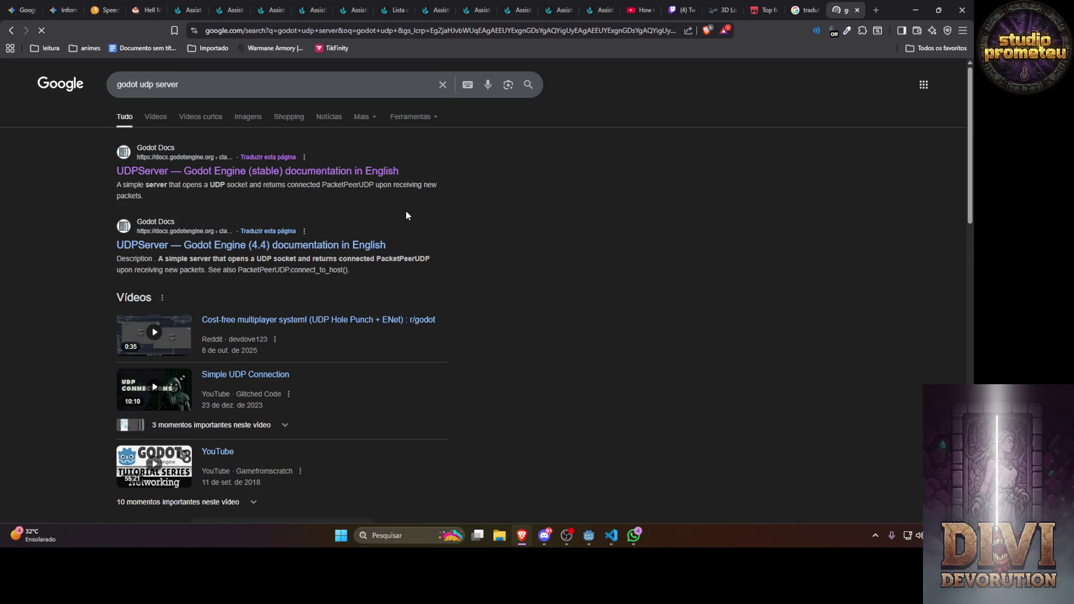
{"action": "left_click", "coordinate": [639, 9]}
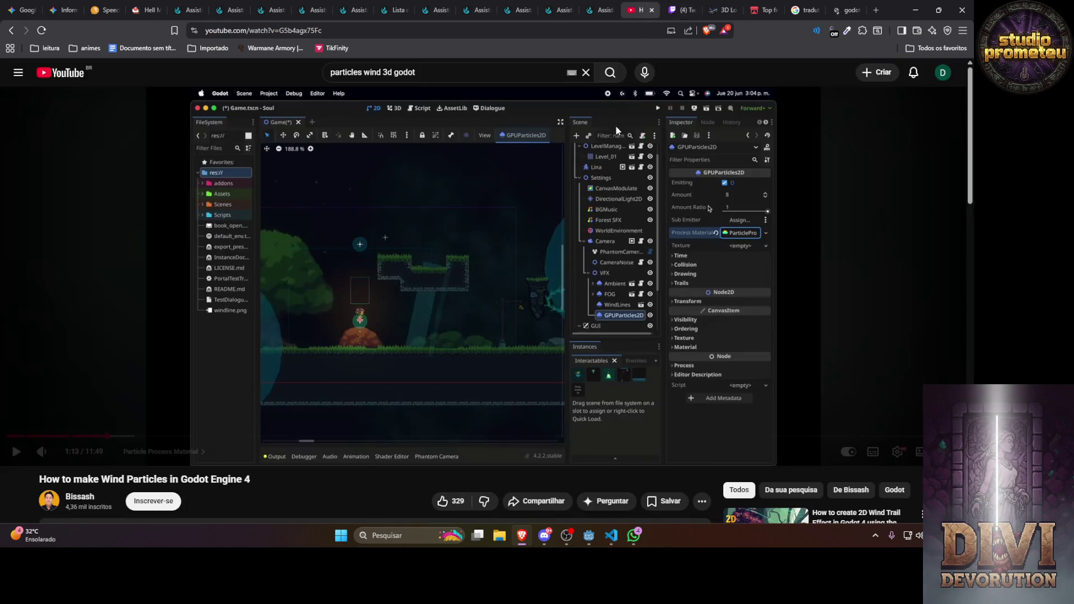
Search YouTube for 'vc ja sabe que em qualquer lugar' and open a Meu Lugar result
{"action": "left_click", "coordinate": [394, 73]}
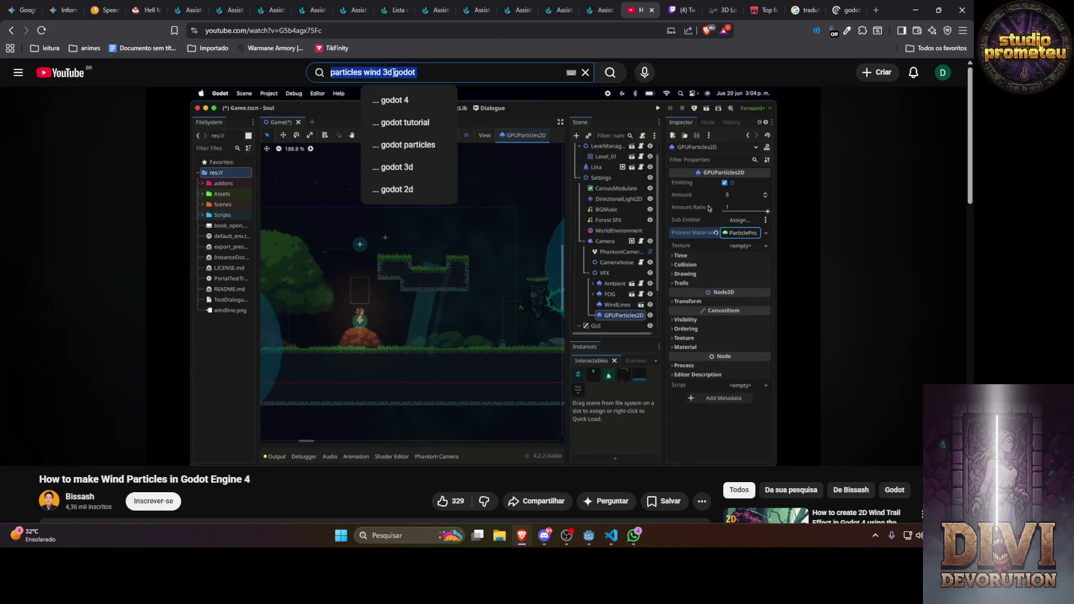
{"action": "type", "text": "vc j"}
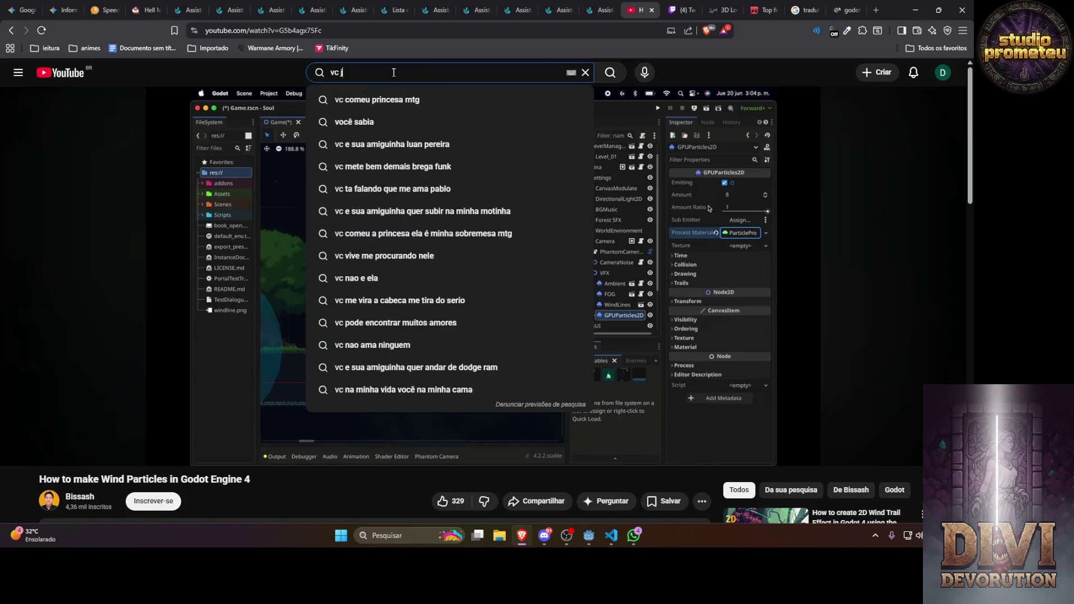
{"action": "type", "text": "a sabe que em qu"}
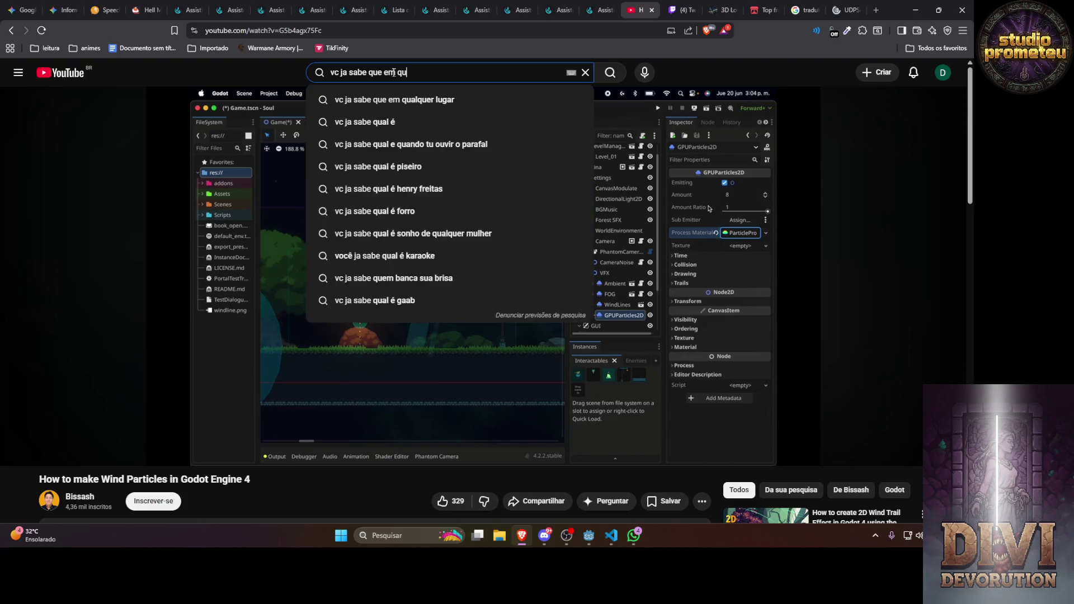
{"action": "type", "text": "alquer lugar"}
{"action": "key", "text": "Return"}
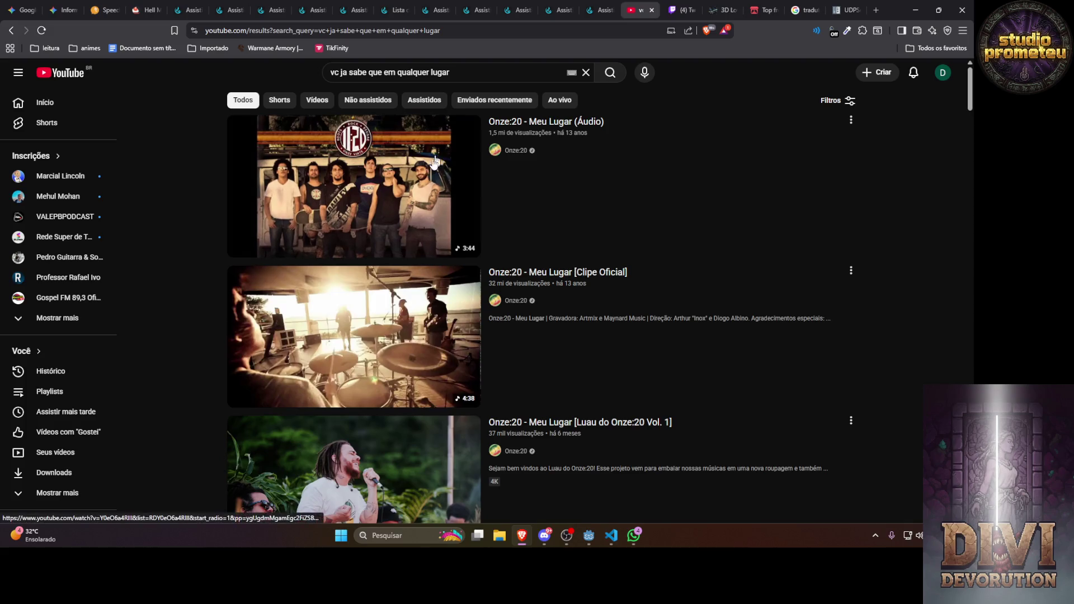
{"action": "scroll", "coordinate": [401, 258], "scroll_direction": "down", "scroll_amount": 5}
{"action": "left_click", "coordinate": [386, 193]}
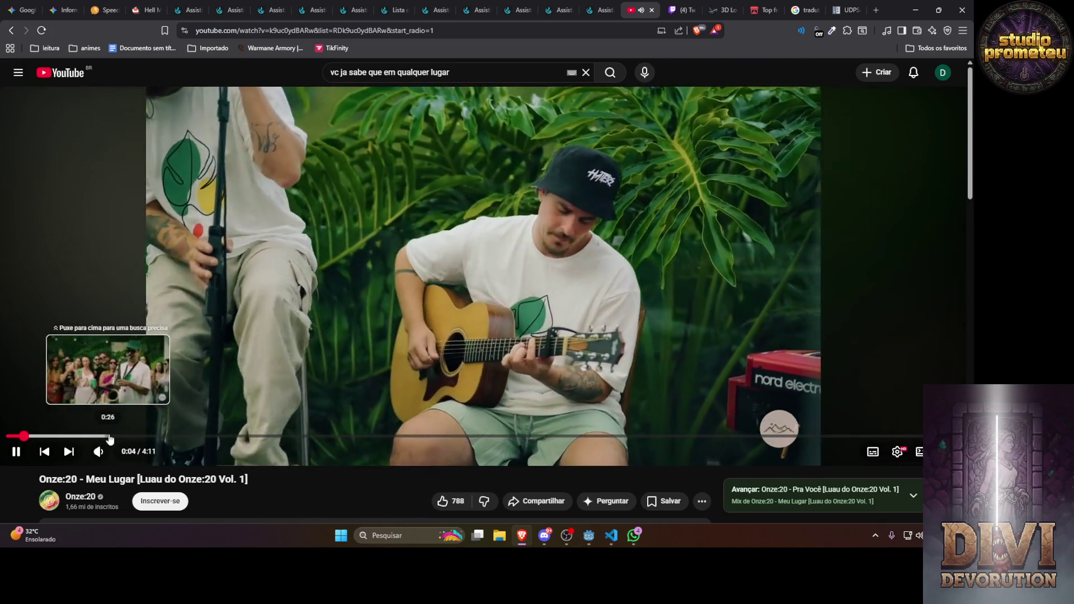
Go back to the results and play 'Onze:20 - Meu Lugar [Clipe Oficial]'
{"action": "key", "text": "alt+Left"}
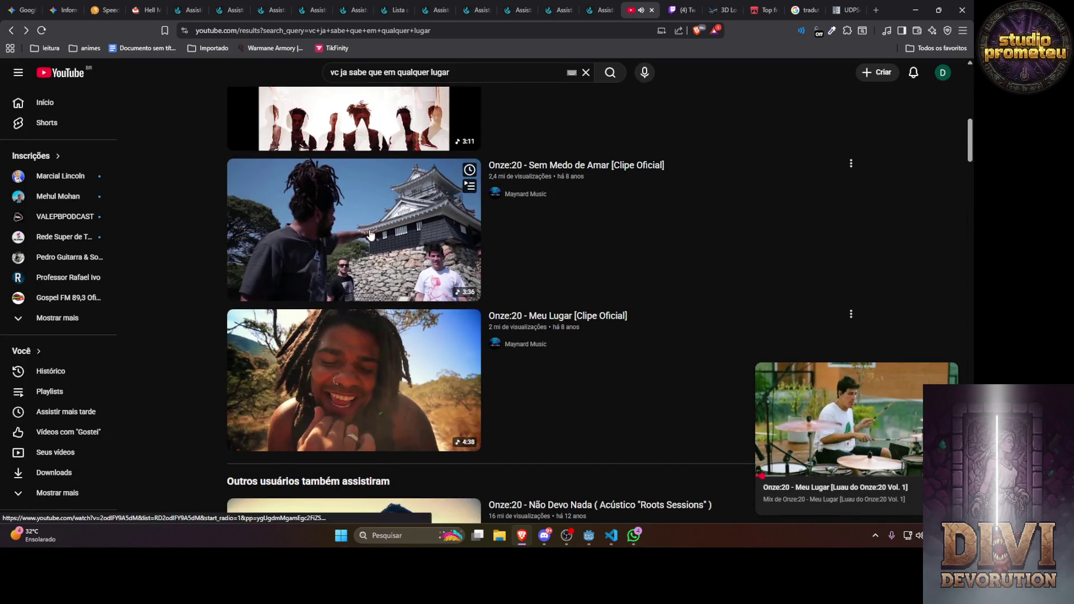
{"action": "scroll", "coordinate": [383, 291], "scroll_direction": "down", "scroll_amount": 3}
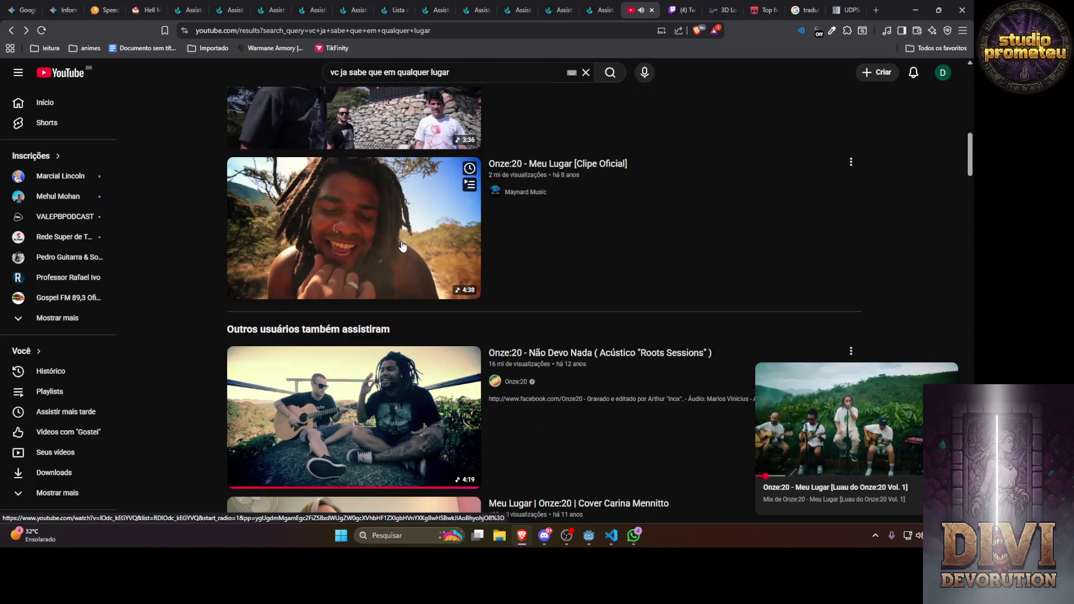
{"action": "scroll", "coordinate": [401, 246], "scroll_direction": "up", "scroll_amount": 7}
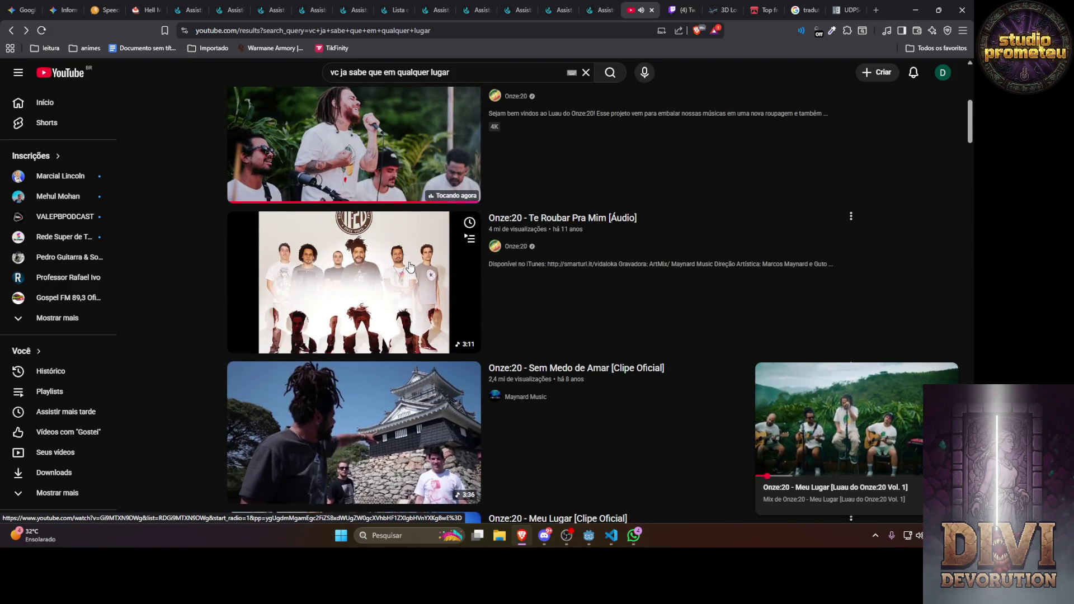
{"action": "scroll", "coordinate": [410, 266], "scroll_direction": "up", "scroll_amount": 4}
{"action": "left_click", "coordinate": [409, 261]}
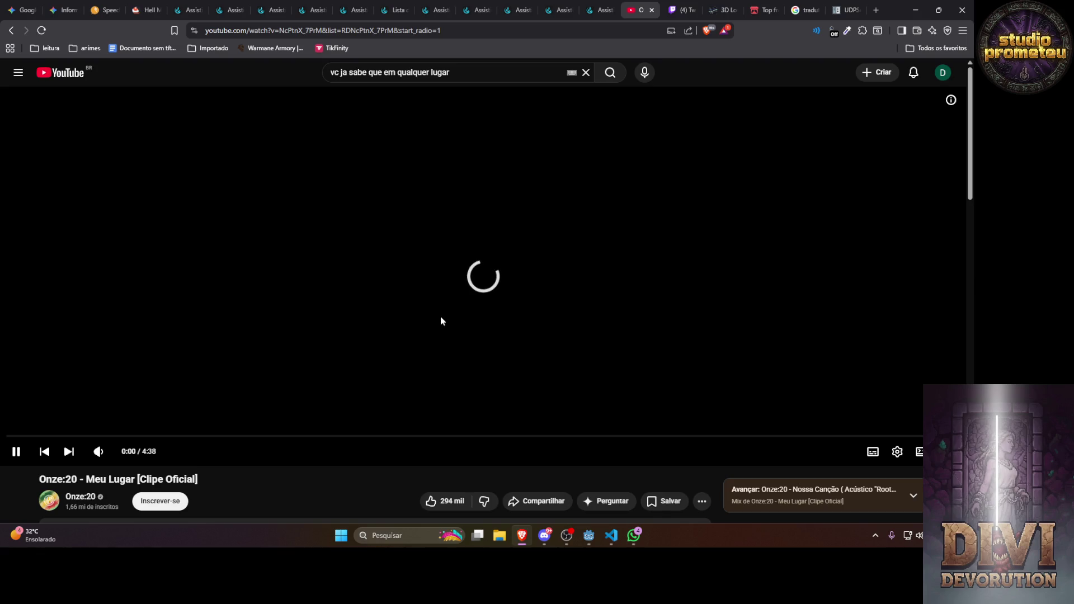
{"action": "left_click", "coordinate": [633, 539]}
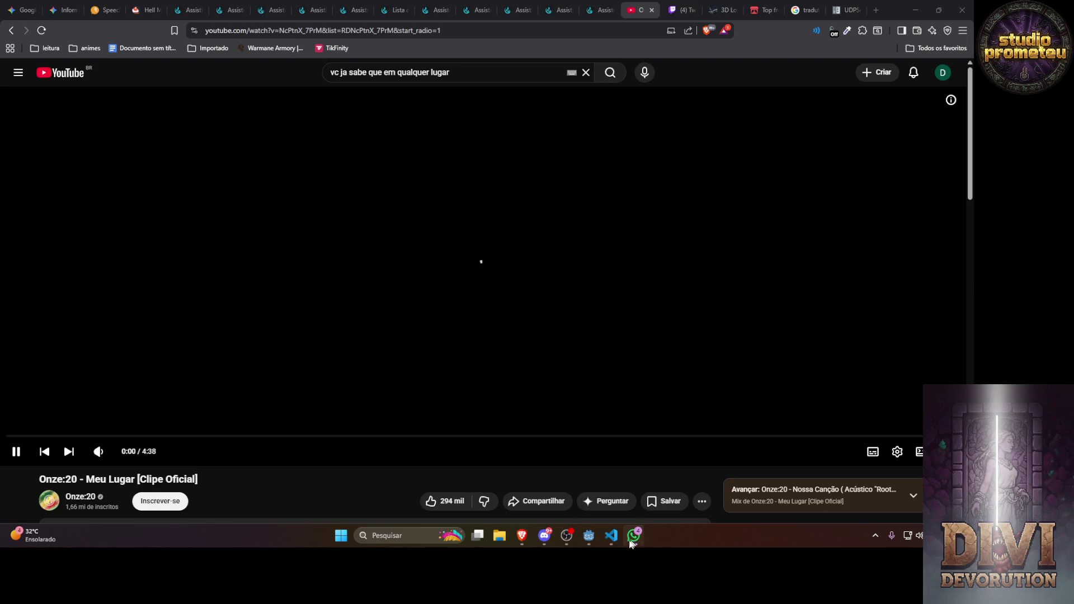
Copy the UDPServer GDScript example from the Godot docs and paste it into server.gd
{"action": "left_click", "coordinate": [614, 540]}
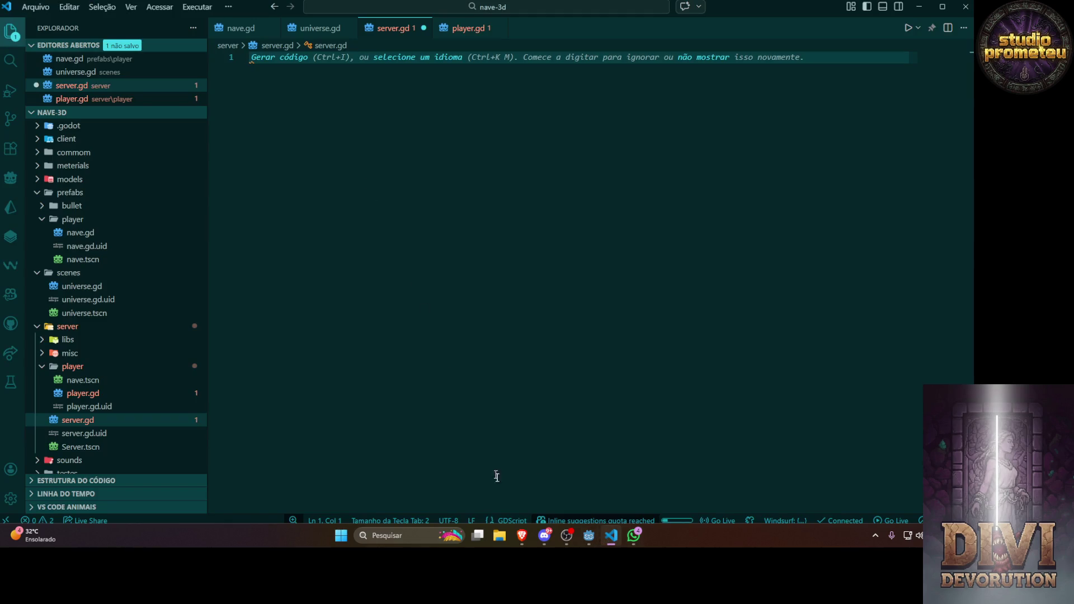
{"action": "left_click", "coordinate": [525, 536]}
{"action": "left_click", "coordinate": [844, 6]}
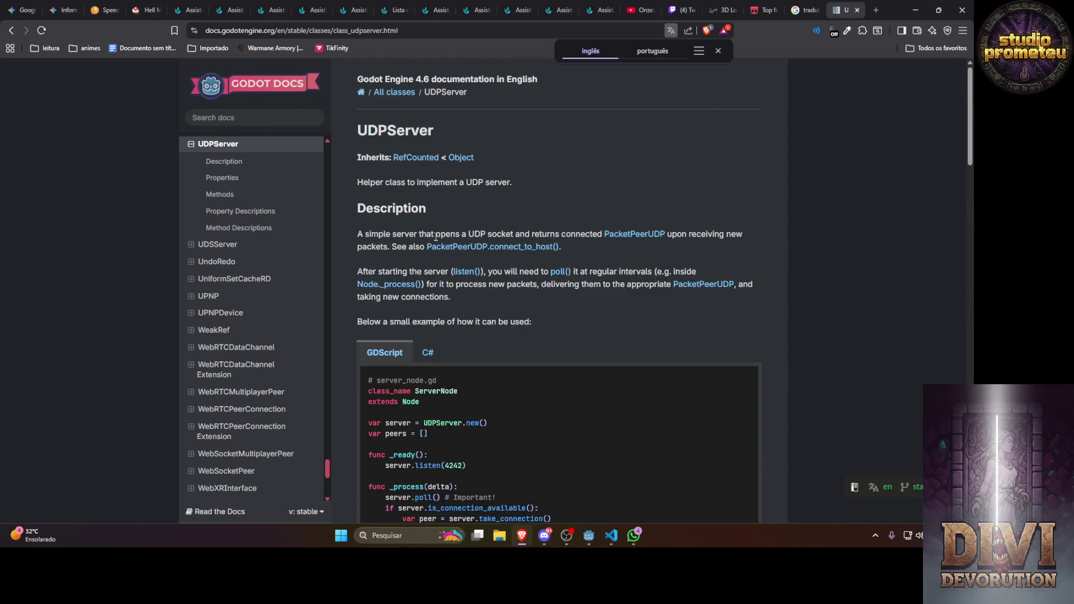
{"action": "scroll", "coordinate": [479, 235], "scroll_direction": "down", "scroll_amount": 5}
{"action": "left_click", "coordinate": [745, 178]}
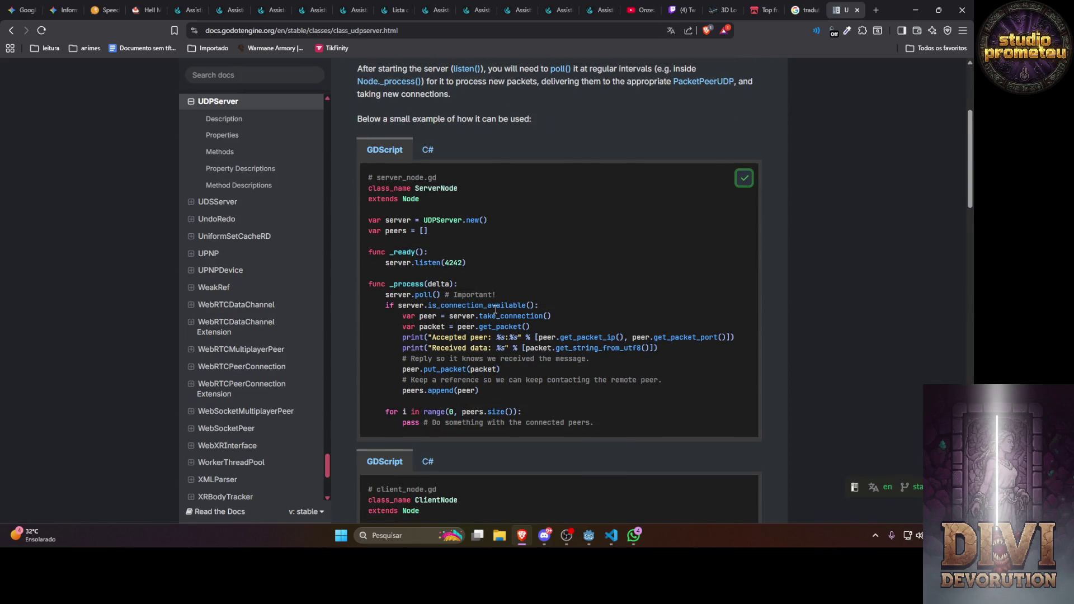
{"action": "key", "text": "alt+Tab"}
{"action": "key", "text": "ctrl+v"}
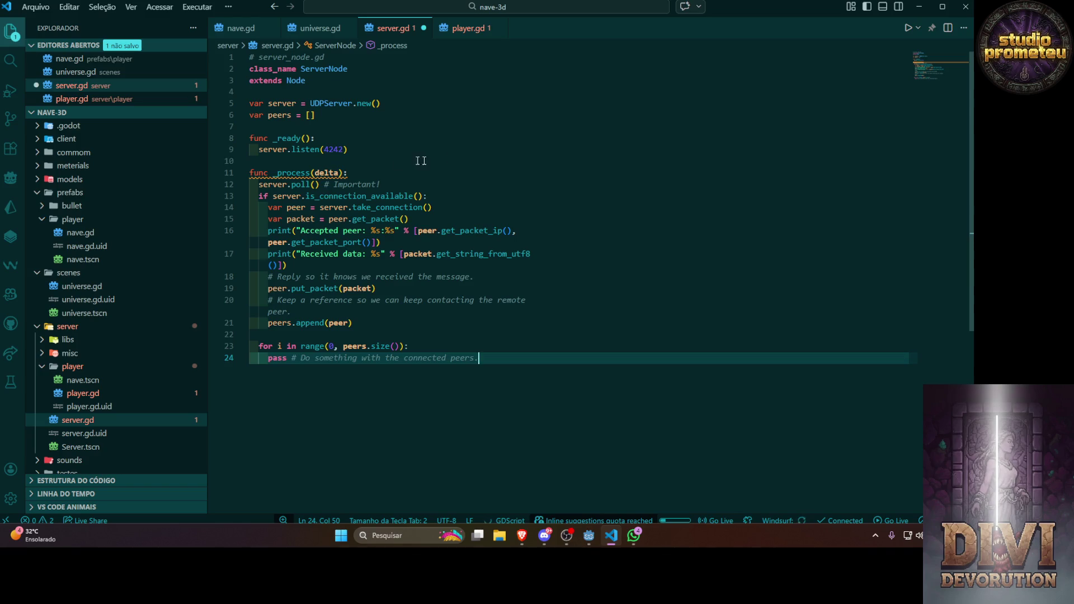
Look over the pasted ServerNode code, then return to the UDPServer docs page
{"action": "left_click", "coordinate": [421, 161]}
{"action": "double_click", "coordinate": [339, 69]}
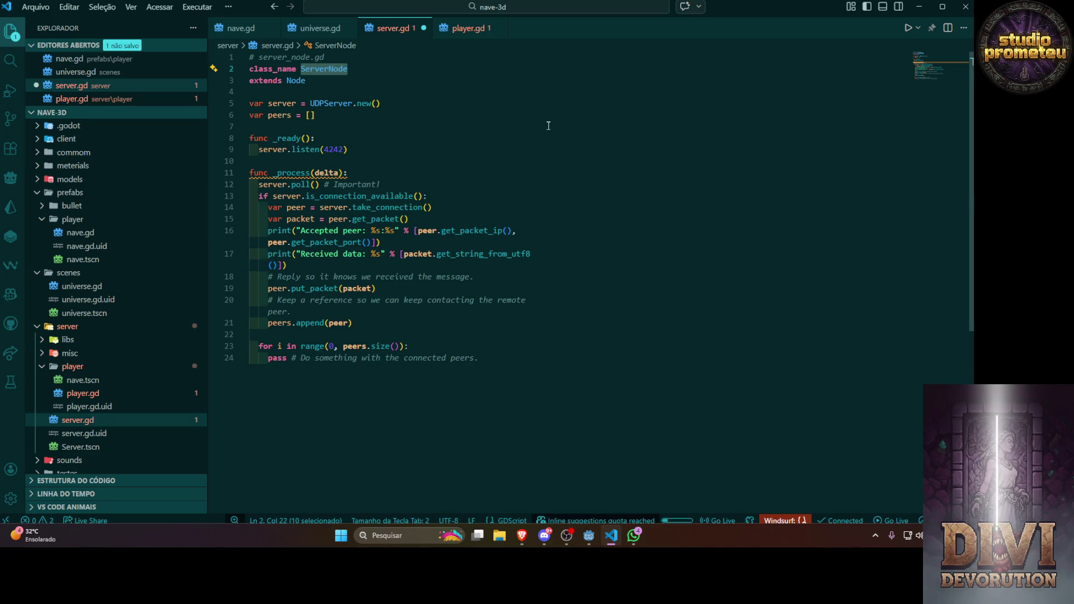
{"action": "left_click", "coordinate": [470, 139]}
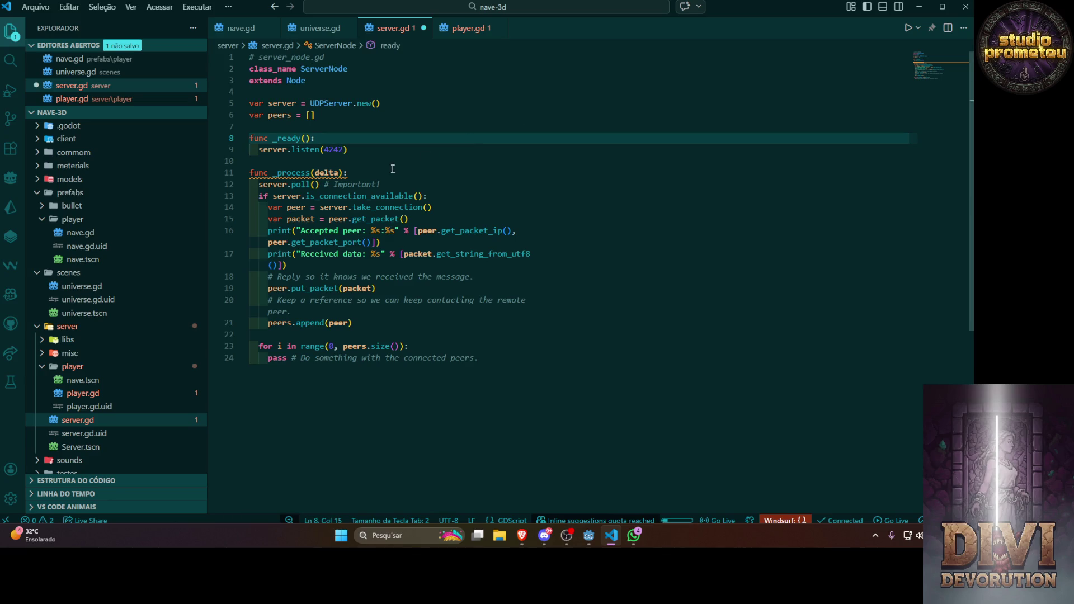
{"action": "key", "text": "alt+Tab"}
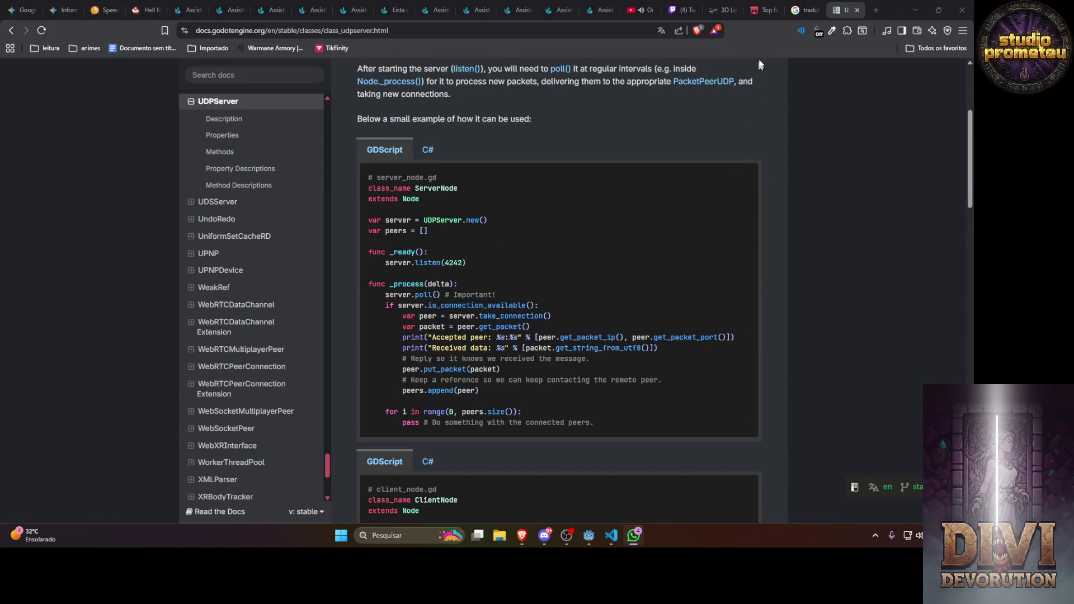
Try the other Meu Lugar official clips from the YouTube search results
{"action": "left_click", "coordinate": [646, 7]}
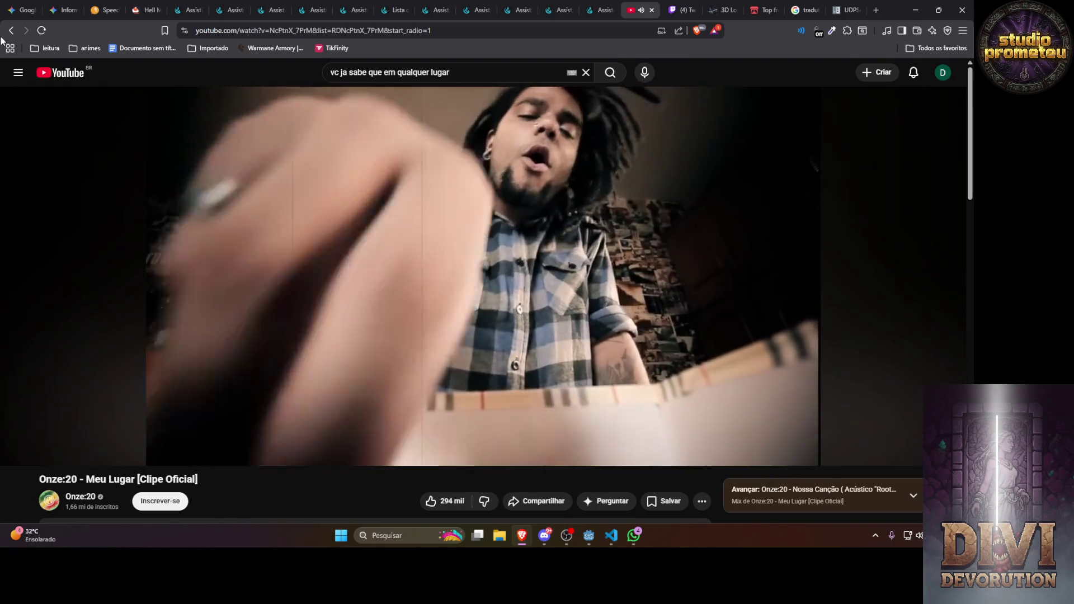
{"action": "key", "text": "alt+Left"}
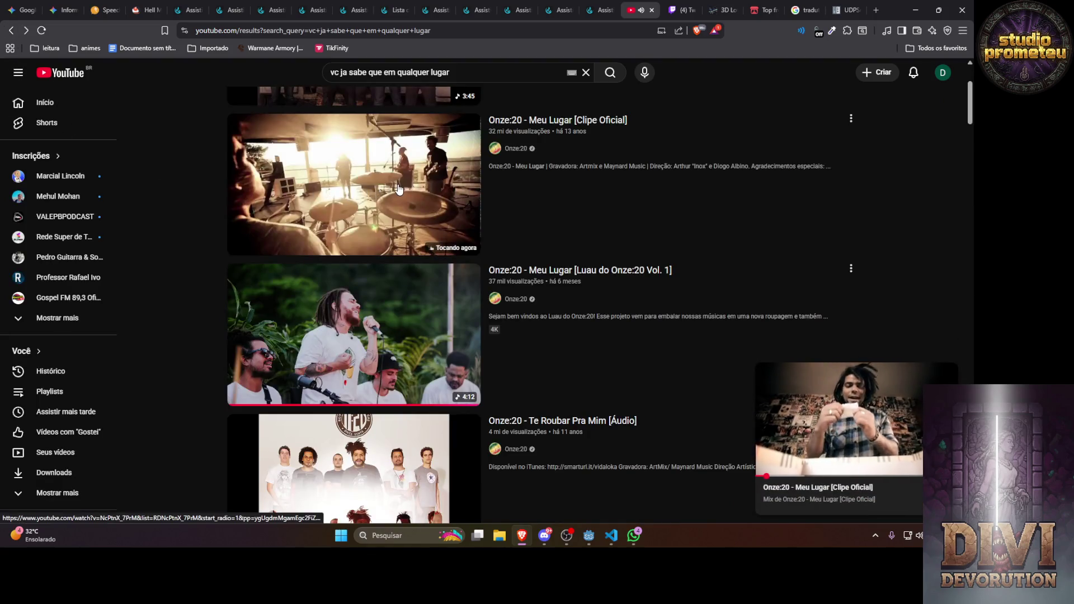
{"action": "left_click", "coordinate": [382, 191]}
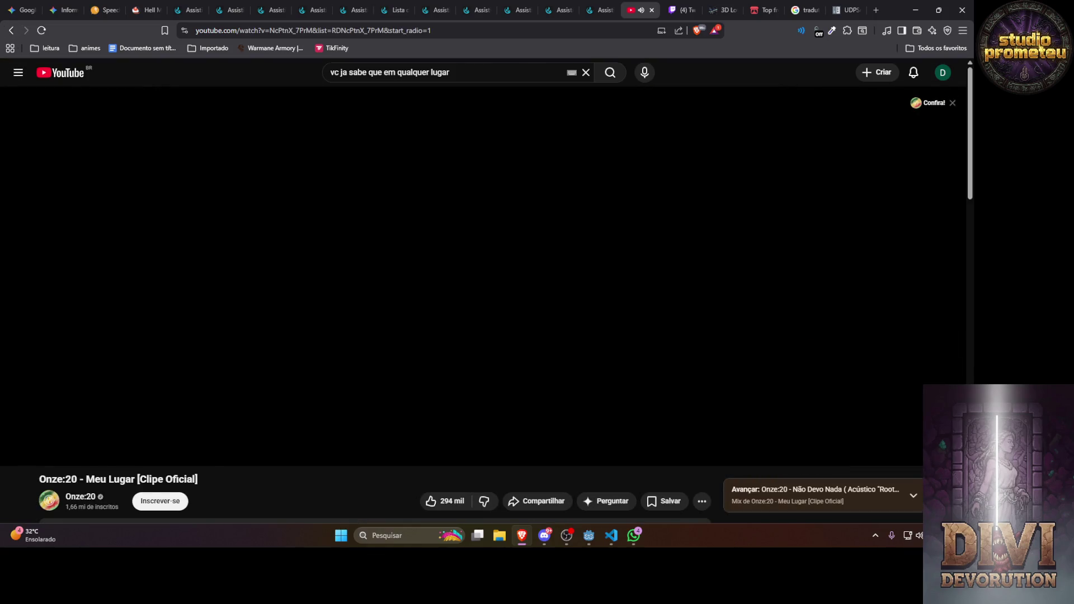
{"action": "left_click", "coordinate": [11, 30]}
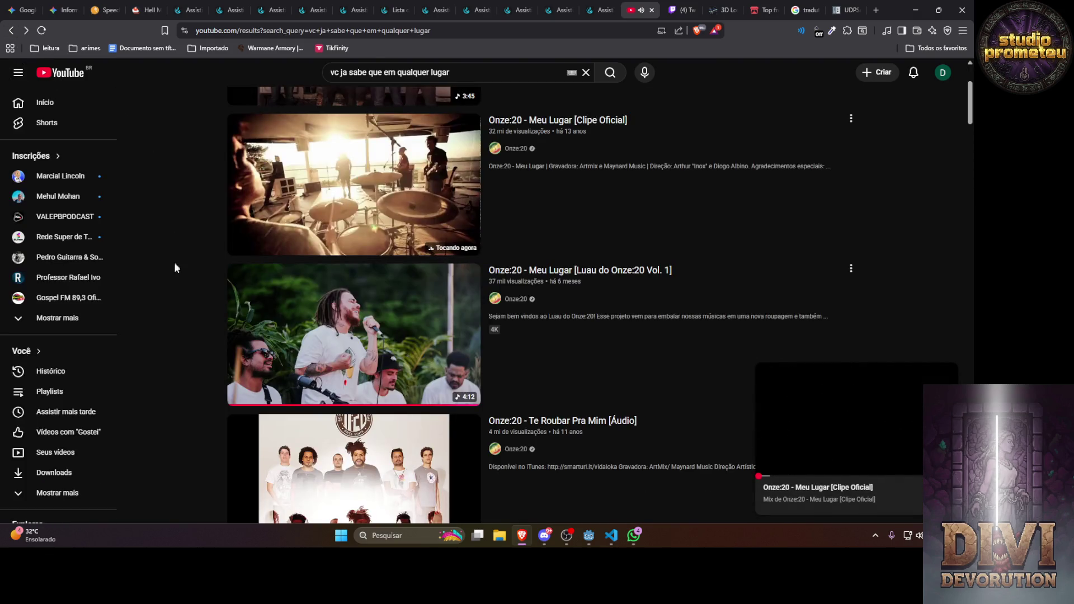
{"action": "scroll", "coordinate": [178, 274], "scroll_direction": "down", "scroll_amount": 5}
{"action": "scroll", "coordinate": [178, 275], "scroll_direction": "down", "scroll_amount": 2}
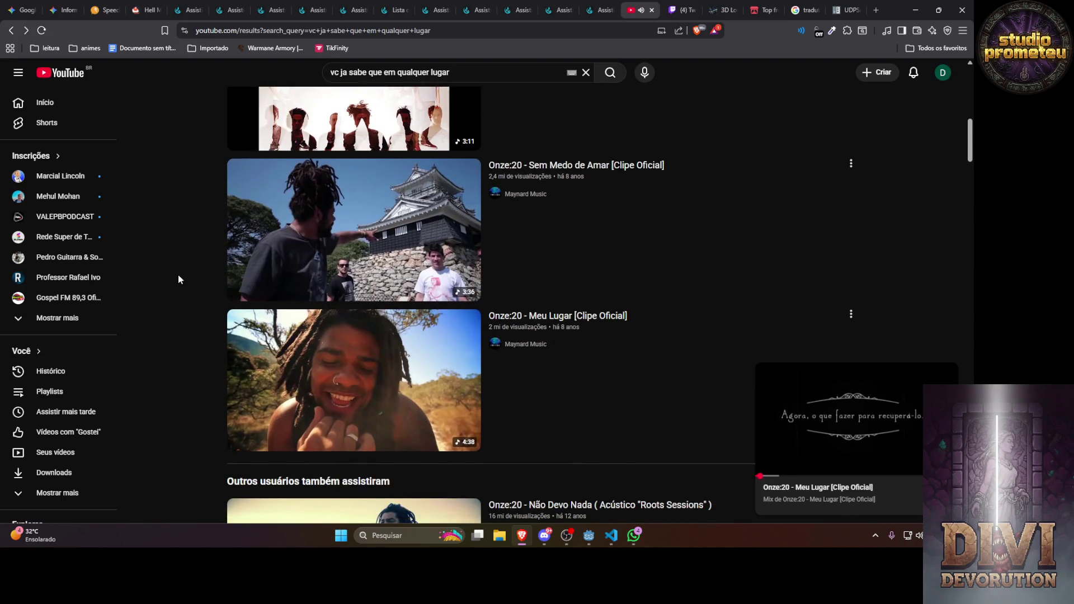
{"action": "left_click", "coordinate": [332, 364]}
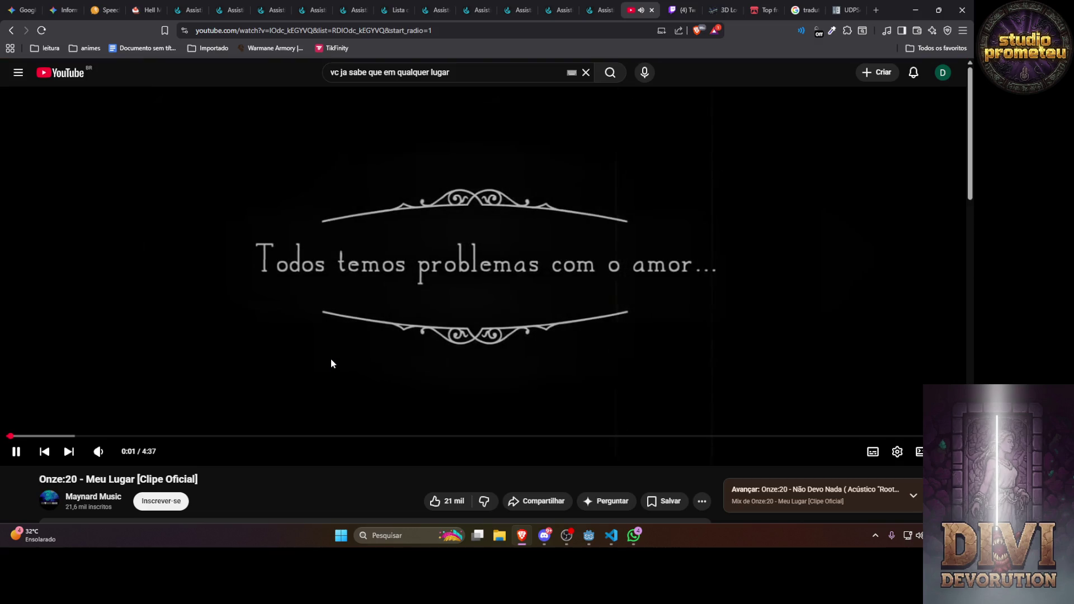
Open the Onze20 'Meu lugar' Estúdio Showlivre 2013 performance
{"action": "left_click", "coordinate": [34, 436]}
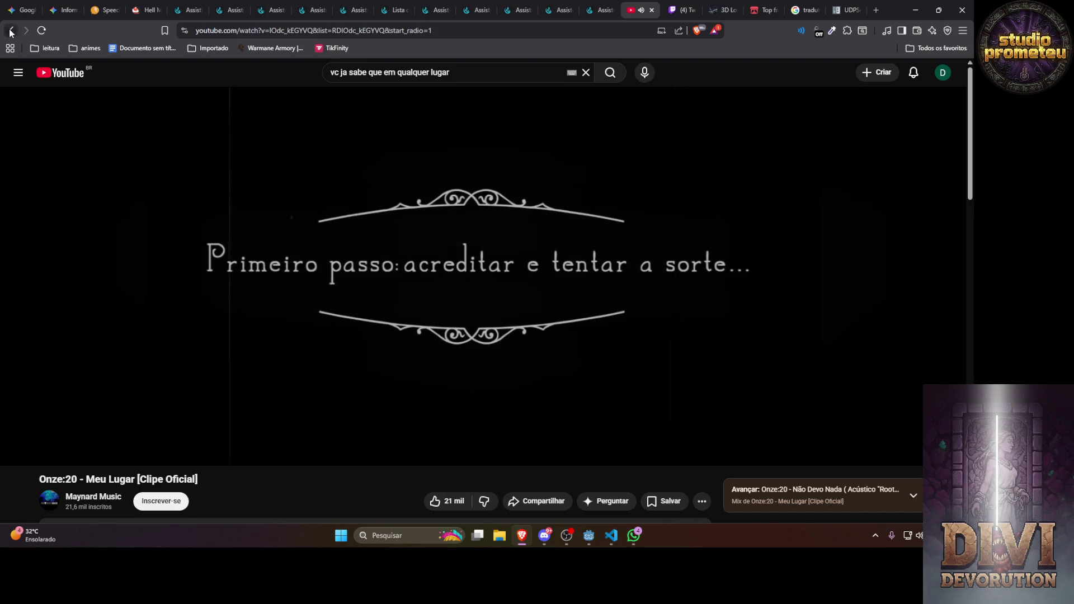
{"action": "key", "text": "alt+Left"}
{"action": "scroll", "coordinate": [185, 229], "scroll_direction": "down", "scroll_amount": 5}
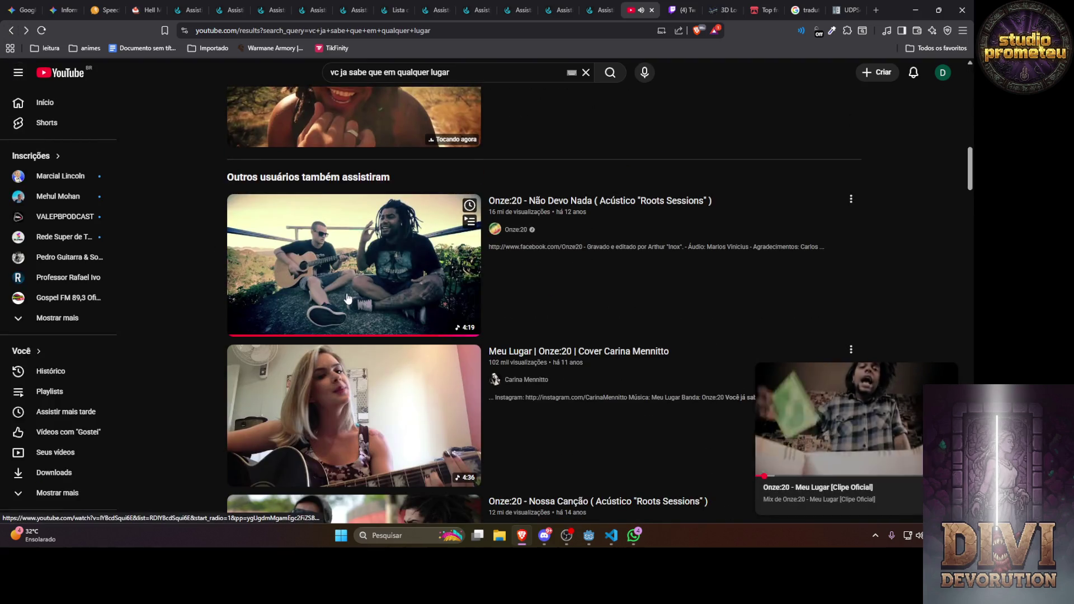
{"action": "scroll", "coordinate": [336, 358], "scroll_direction": "down", "scroll_amount": 5}
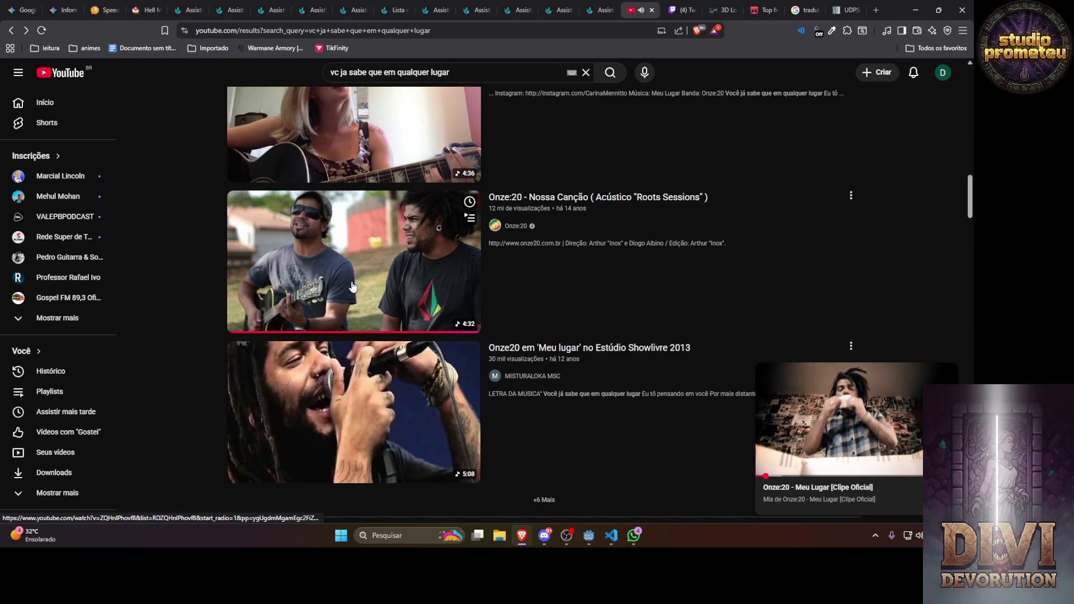
{"action": "scroll", "coordinate": [331, 347], "scroll_direction": "down", "scroll_amount": 4}
{"action": "left_click", "coordinate": [354, 202]}
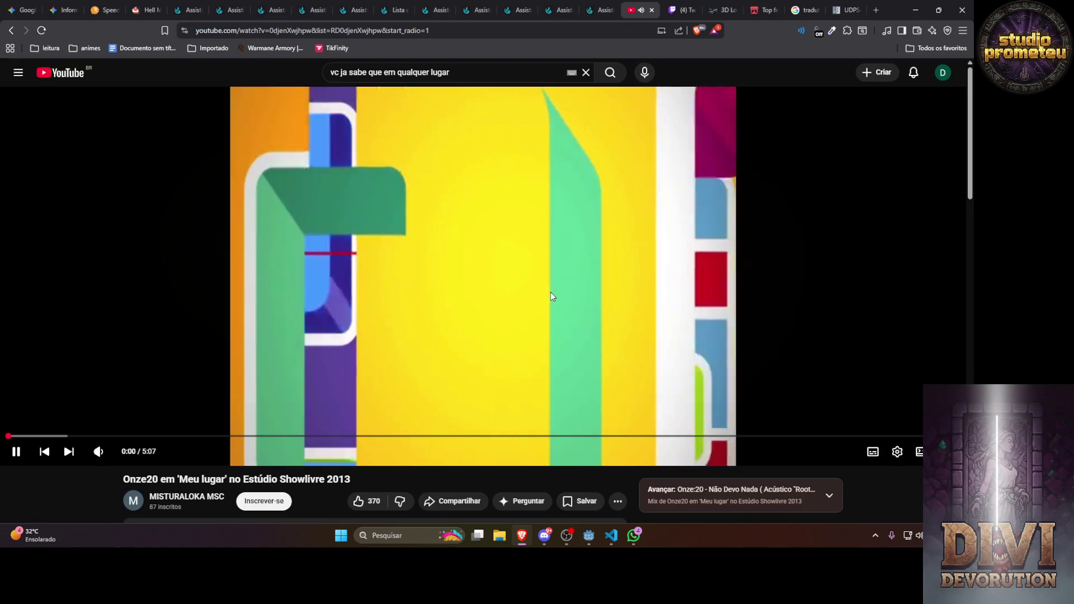
Seek past the intro to the song credits and raise the volume slightly
{"action": "left_click", "coordinate": [40, 436]}
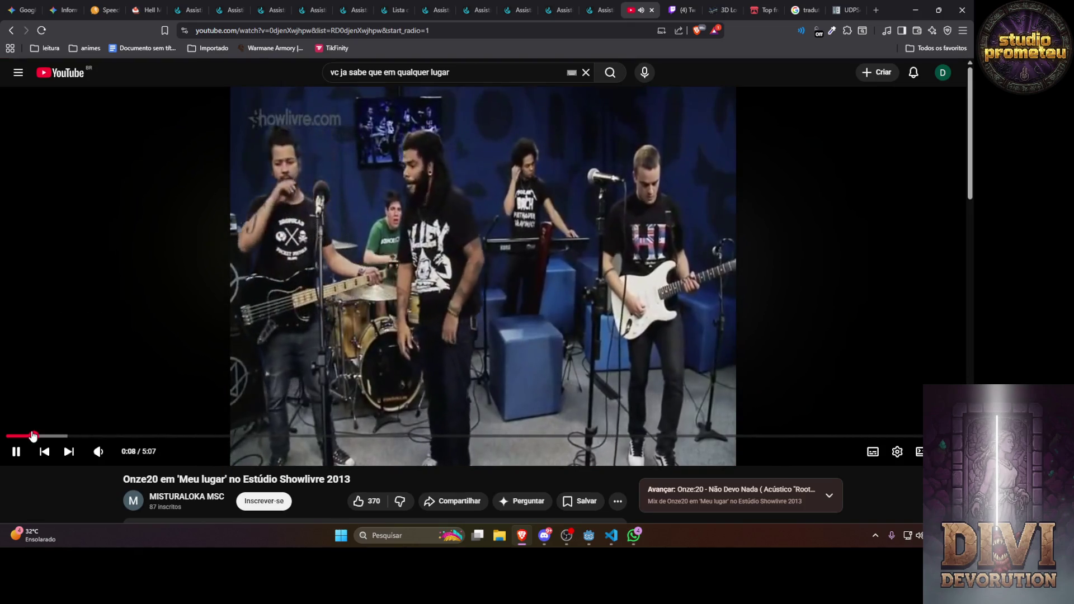
{"action": "left_click", "coordinate": [65, 436]}
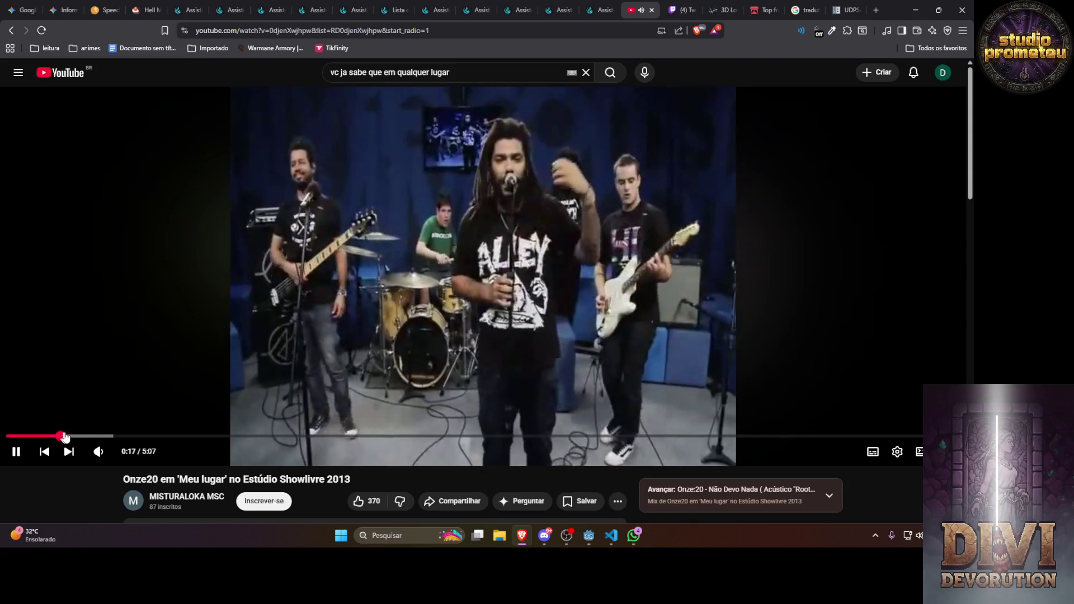
{"action": "left_click", "coordinate": [80, 436]}
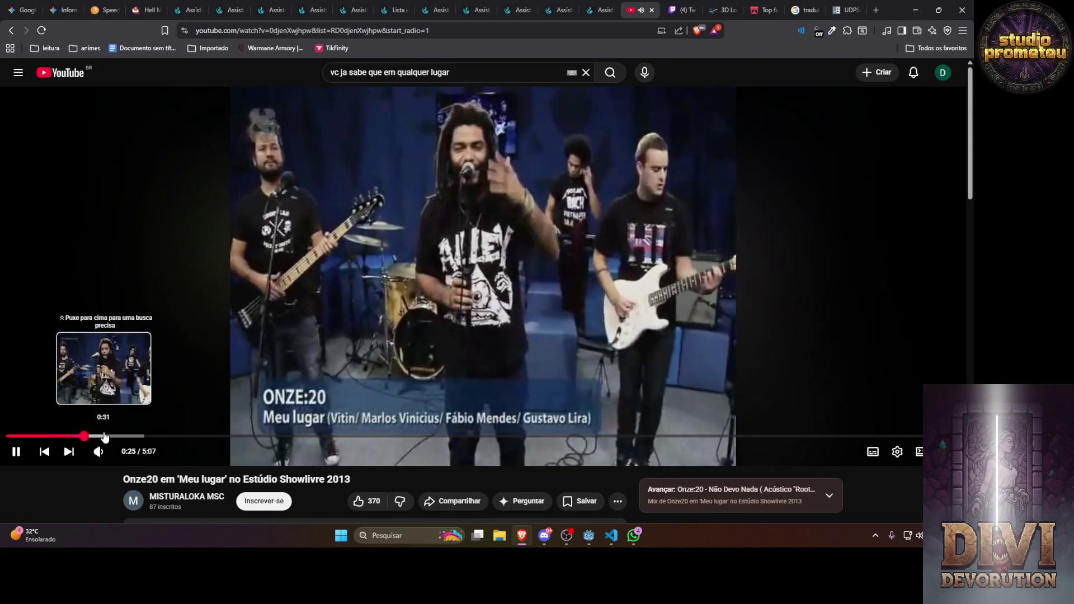
{"action": "left_click", "coordinate": [104, 436]}
{"action": "left_click", "coordinate": [89, 436]}
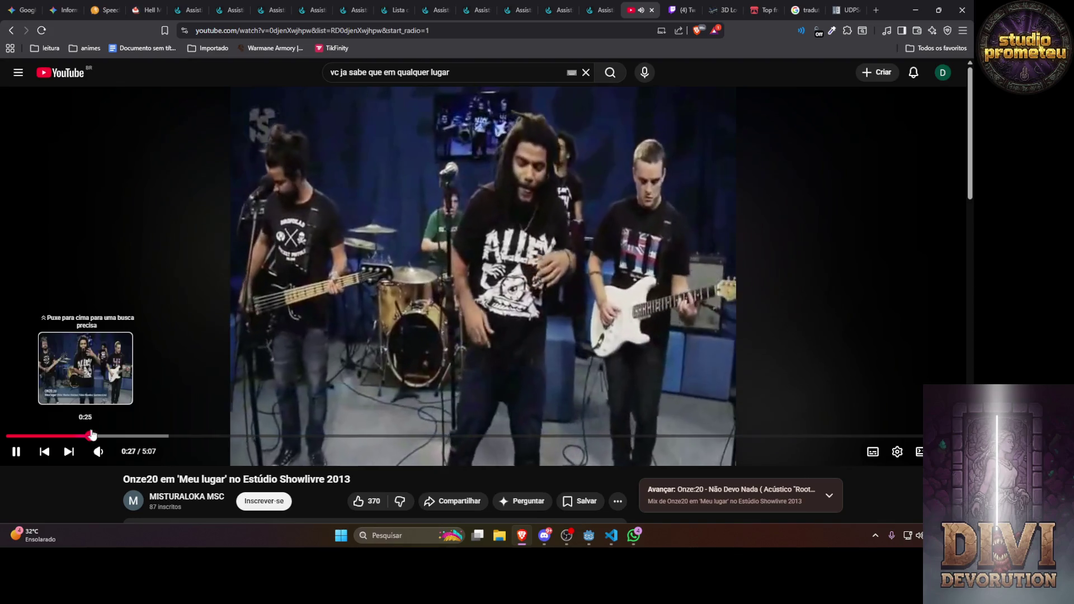
{"action": "left_click", "coordinate": [80, 435]}
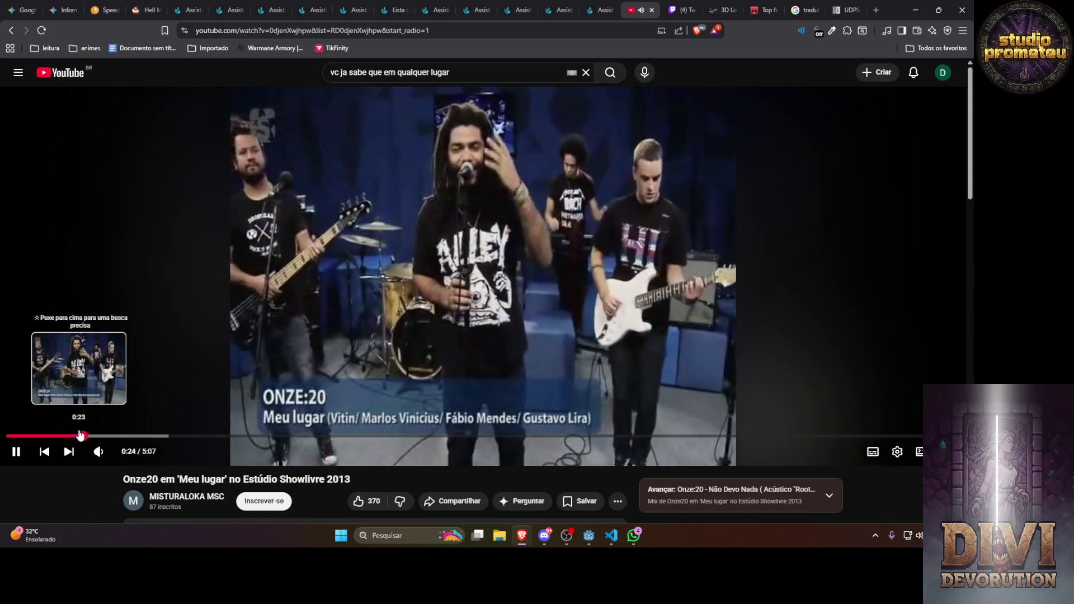
{"action": "mouse_move", "coordinate": [115, 452]}
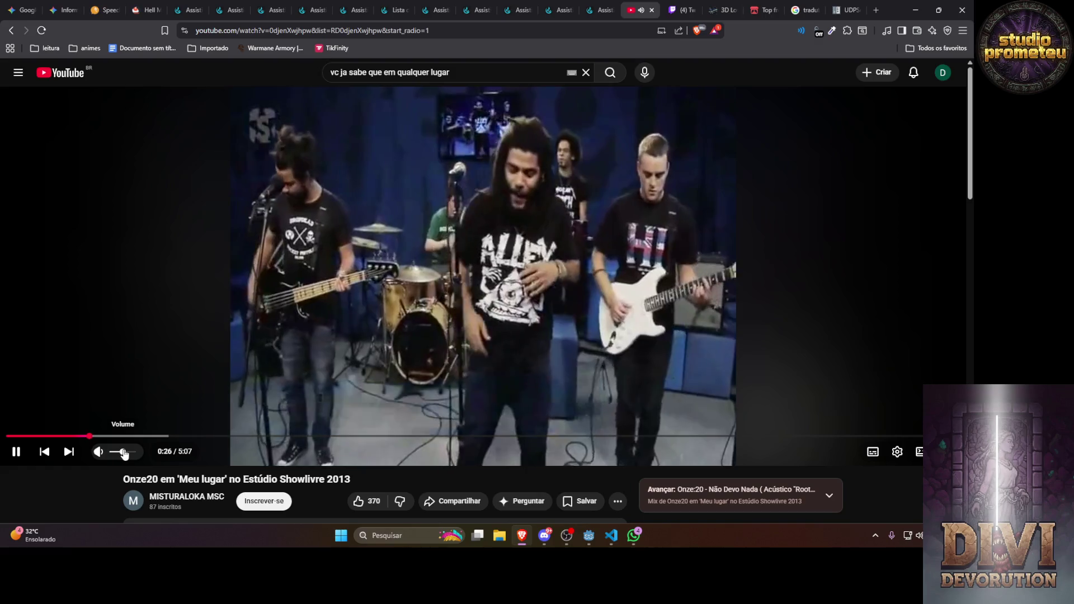
{"action": "left_click_drag", "start_coordinate": [125, 452], "coordinate": [132, 452]}
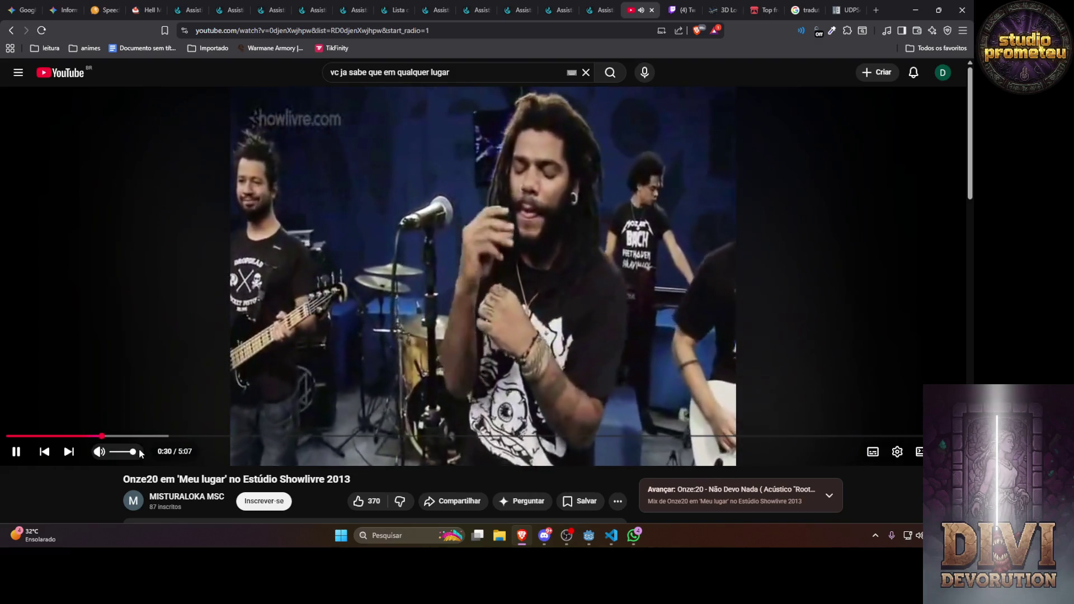
Skip ahead to about 1:06 and minimize Brave so server.gd shows
{"action": "left_click", "coordinate": [141, 436]}
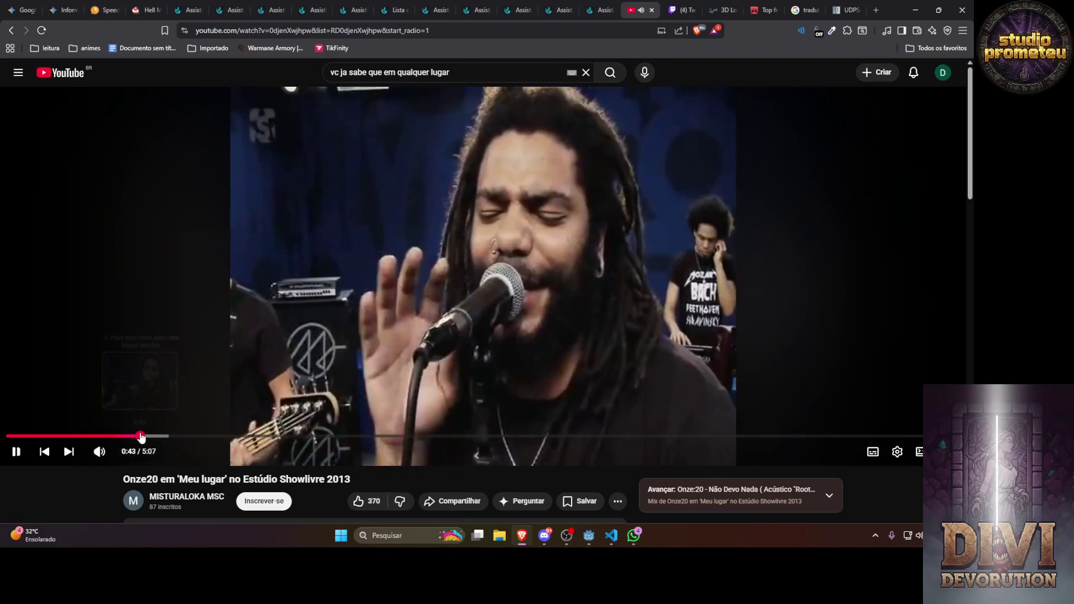
{"action": "left_click", "coordinate": [180, 437]}
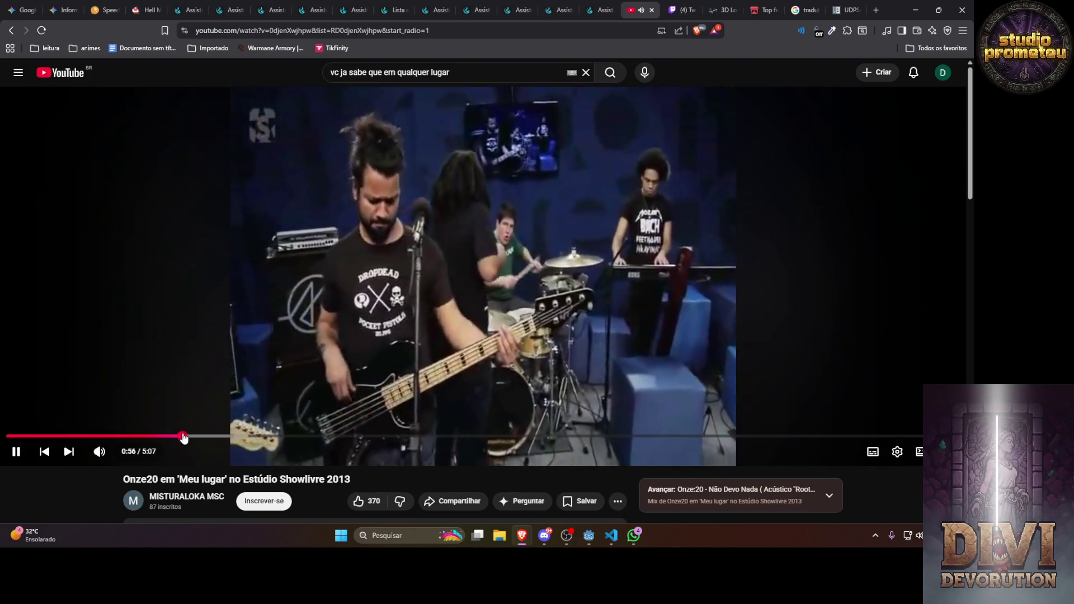
{"action": "left_click", "coordinate": [212, 436]}
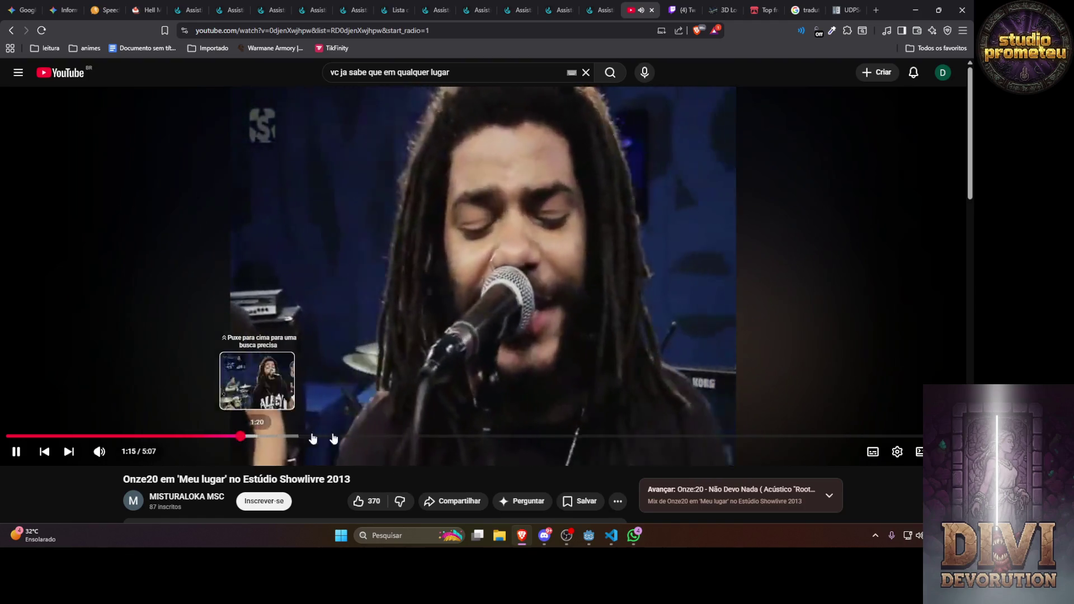
{"action": "left_click", "coordinate": [917, 11]}
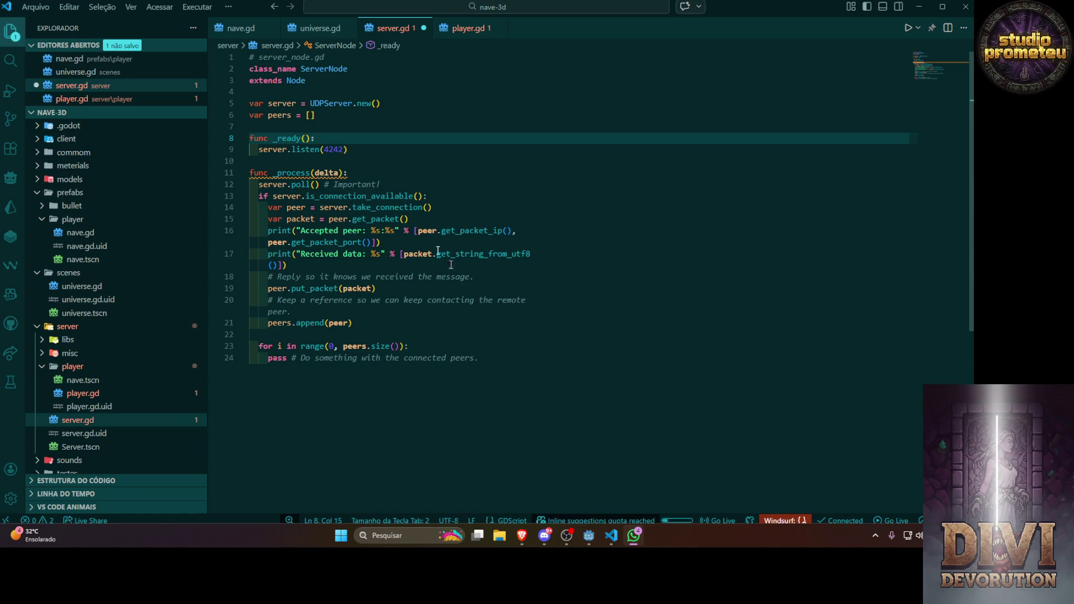
Insert unindented blank lines after the poll() call in _process
{"action": "left_click", "coordinate": [392, 184]}
{"action": "left_click", "coordinate": [562, 345]}
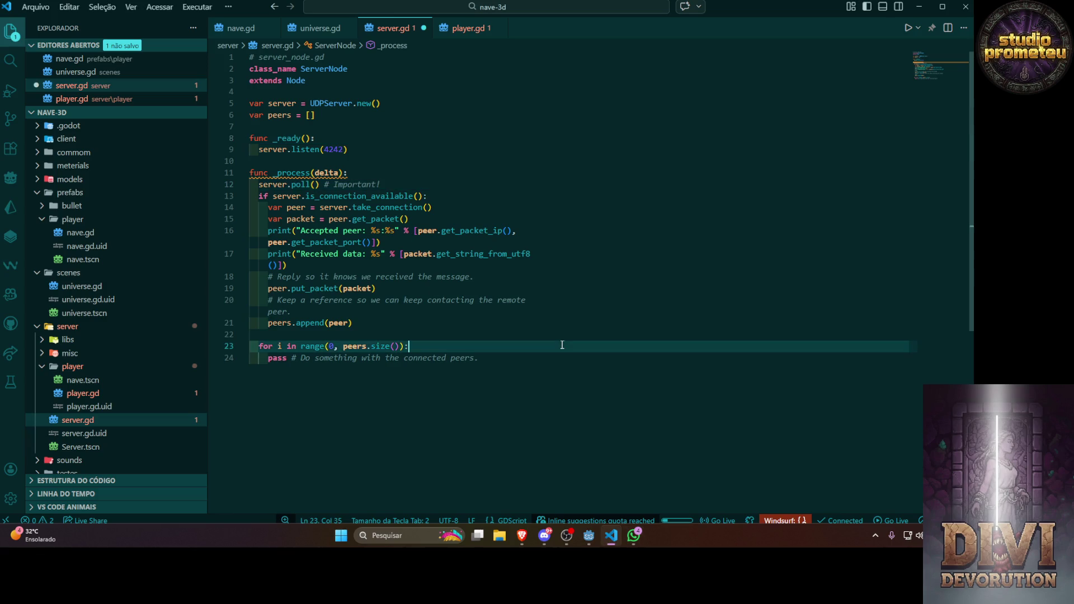
{"action": "left_click", "coordinate": [399, 184]}
{"action": "key", "text": "Return"}
{"action": "key", "text": "Return"}
{"action": "key", "text": "Return"}
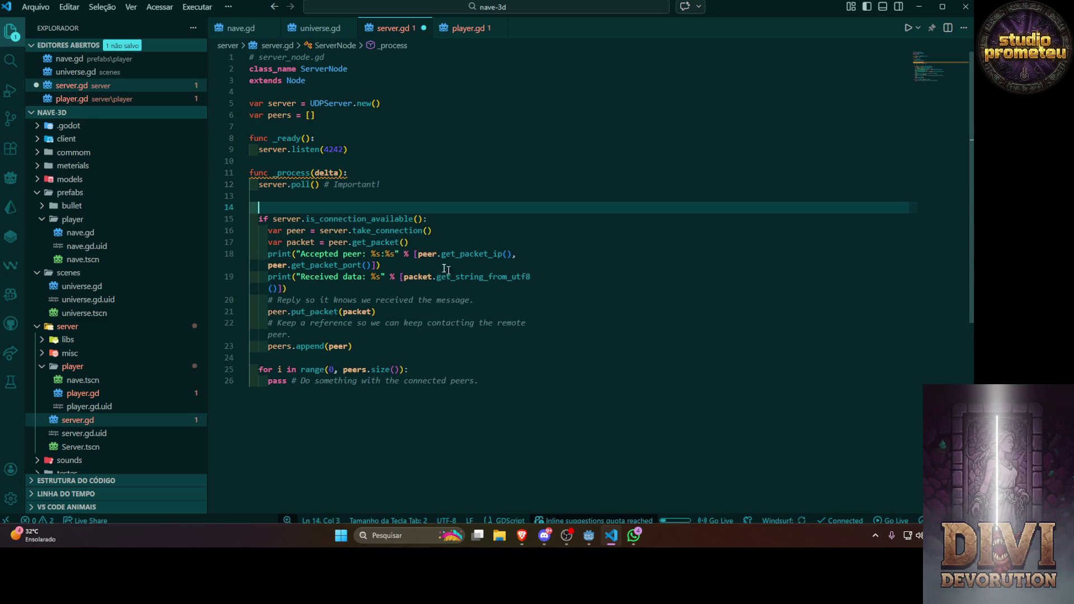
{"action": "left_click", "coordinate": [305, 202]}
{"action": "key", "text": "Return"}
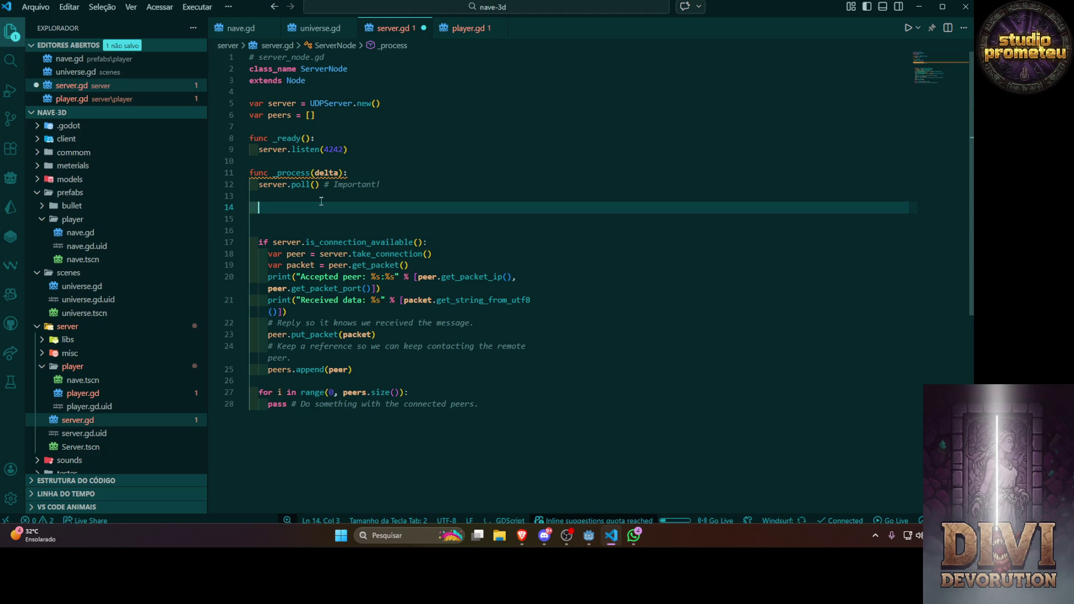
{"action": "key", "text": "BackSpace"}
Add a 'func connection():' header above the connection-handling code
{"action": "type", "text": "func "}
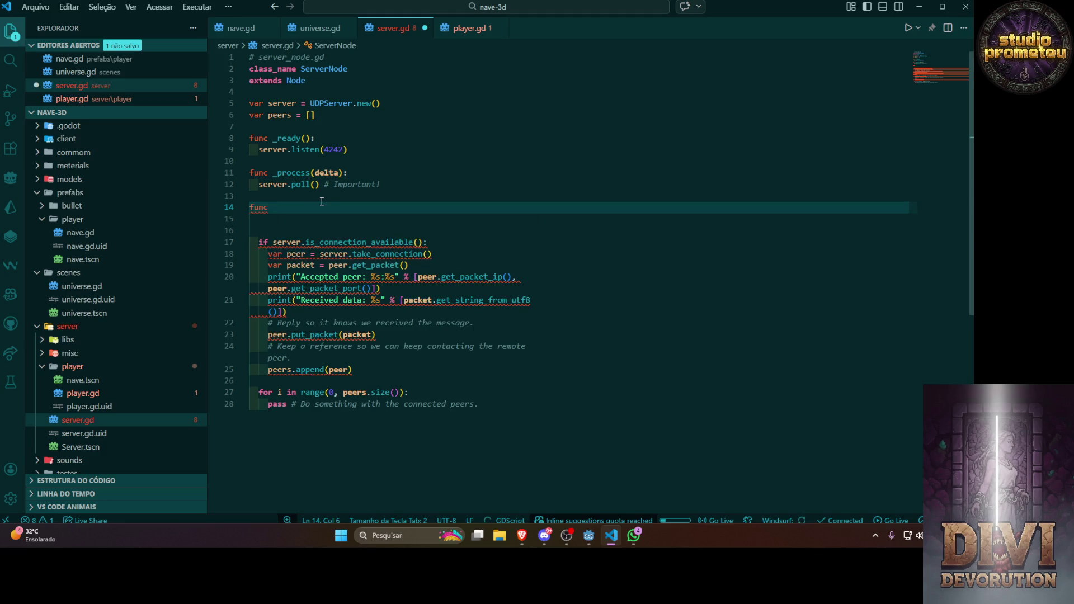
{"action": "type", "text": "con"}
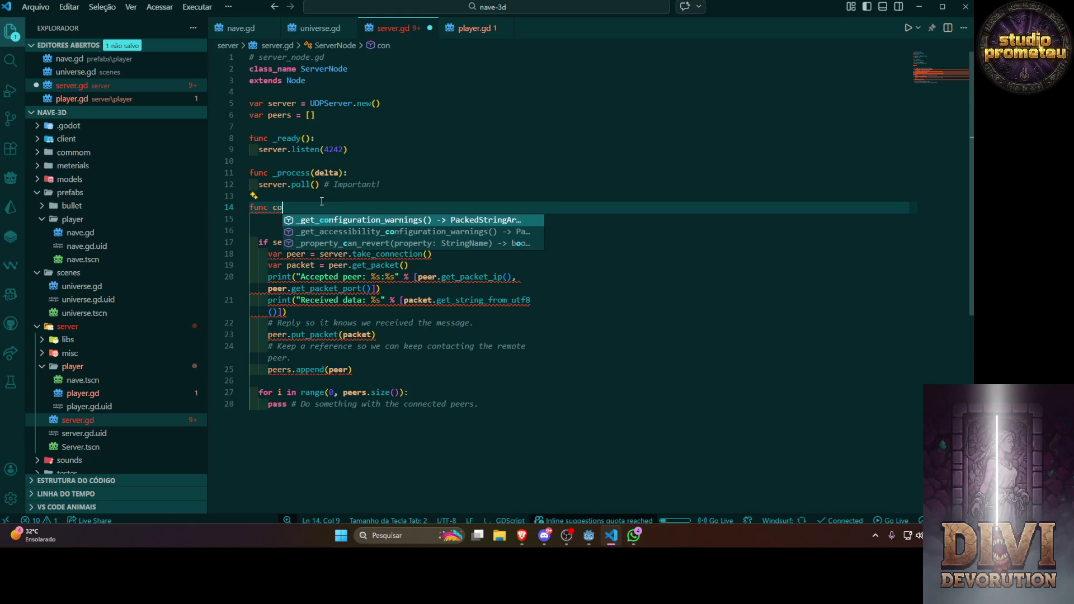
{"action": "key", "text": "BackSpace"}
{"action": "key", "text": "BackSpace"}
{"action": "key", "text": "BackSpace"}
{"action": "type", "text": "sta"}
{"action": "key", "text": "BackSpace"}
{"action": "key", "text": "BackSpace"}
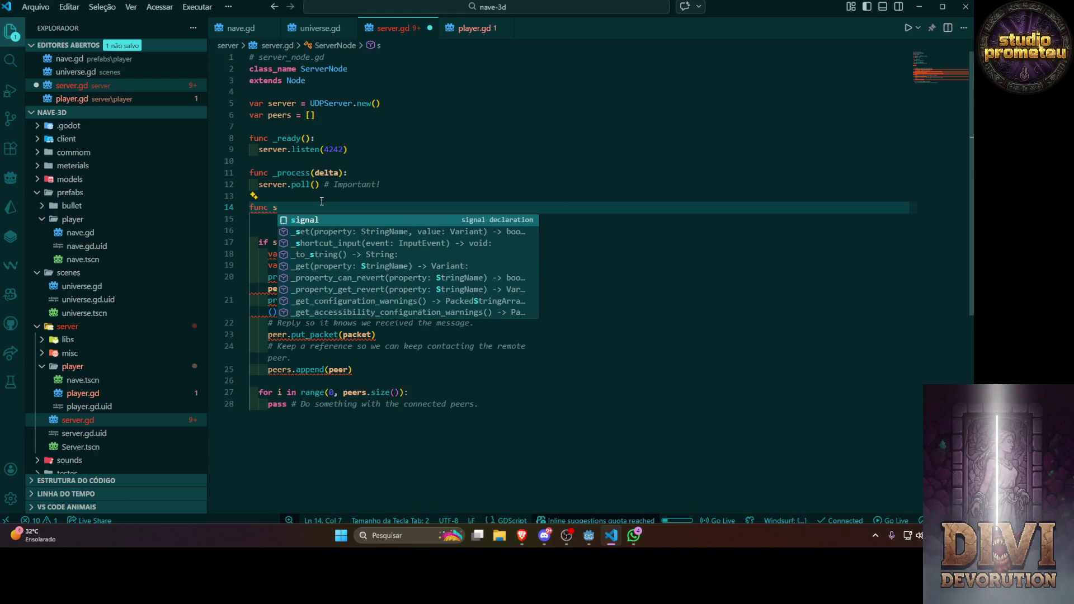
{"action": "key", "text": "BackSpace"}
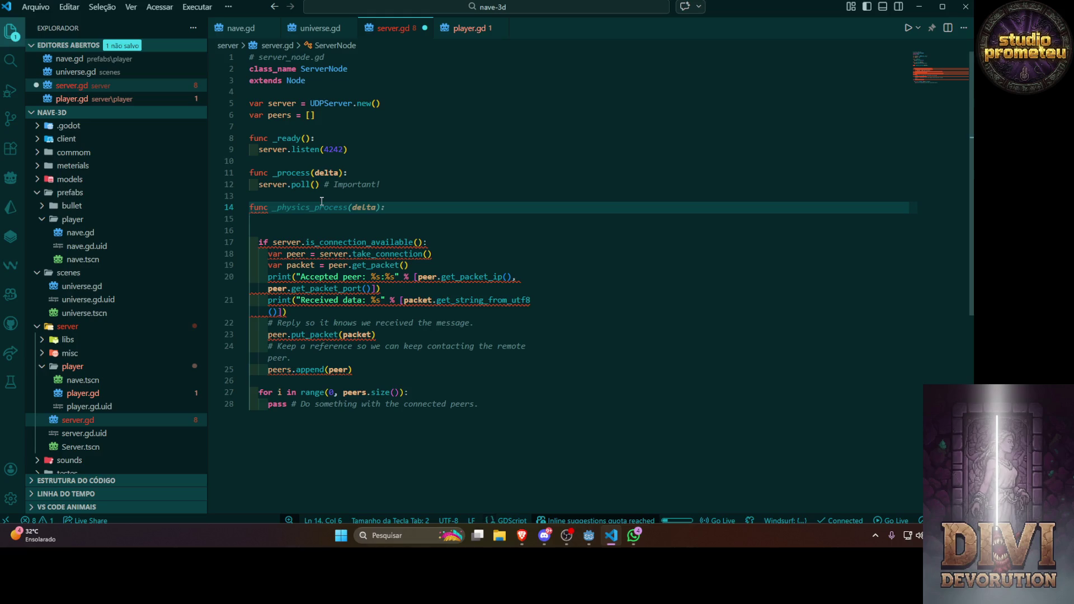
{"action": "type", "text": "server"}
{"action": "key", "text": "BackSpace"}
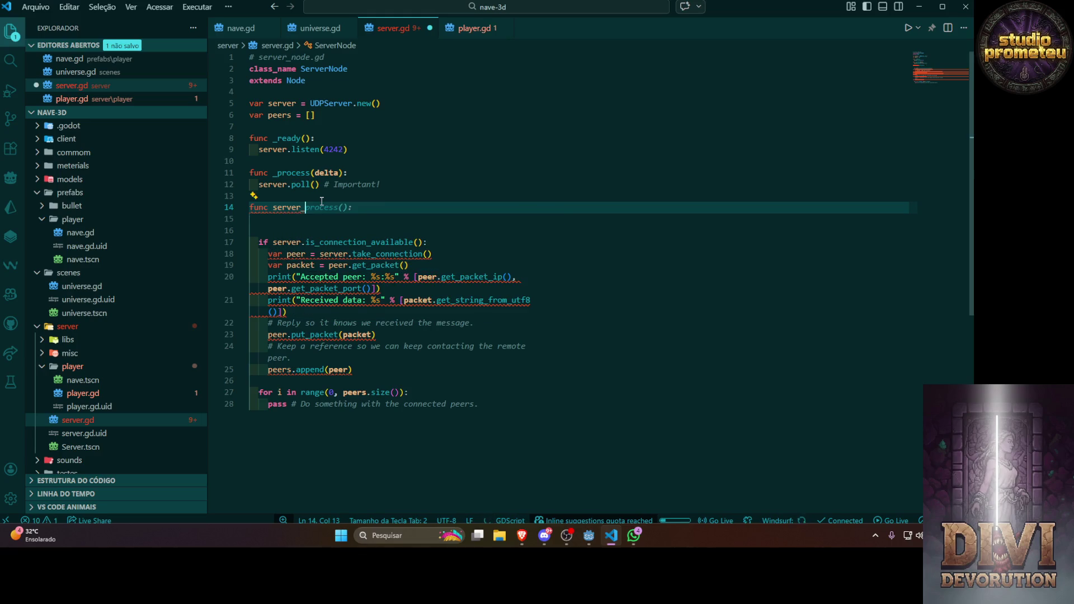
{"action": "key", "text": "BackSpace"}
{"action": "key", "text": "BackSpace"}
{"action": "key", "text": "BackSpace"}
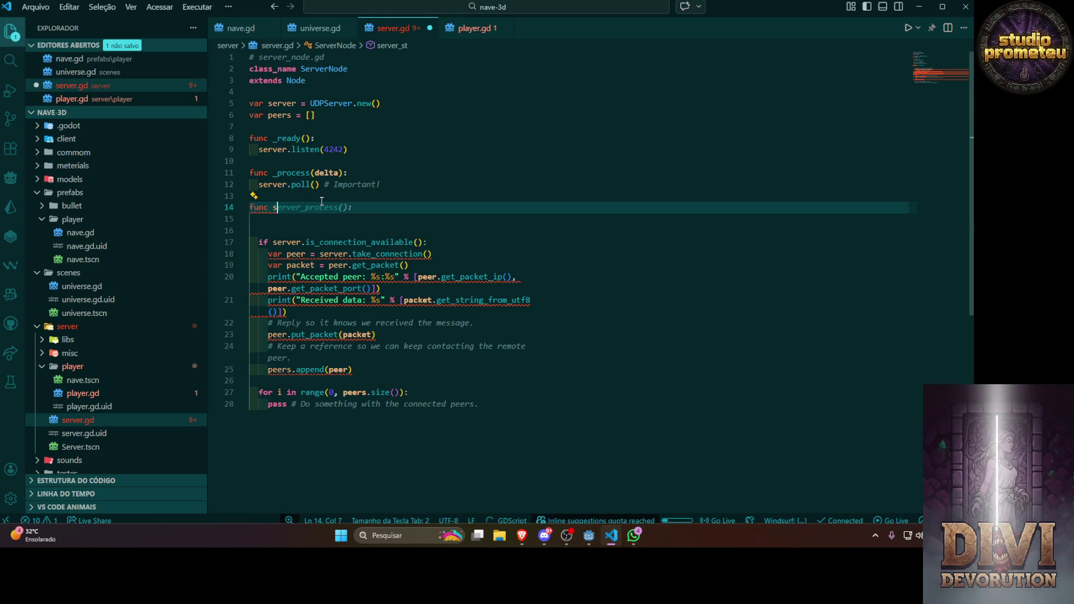
{"action": "type", "text": "start()"}
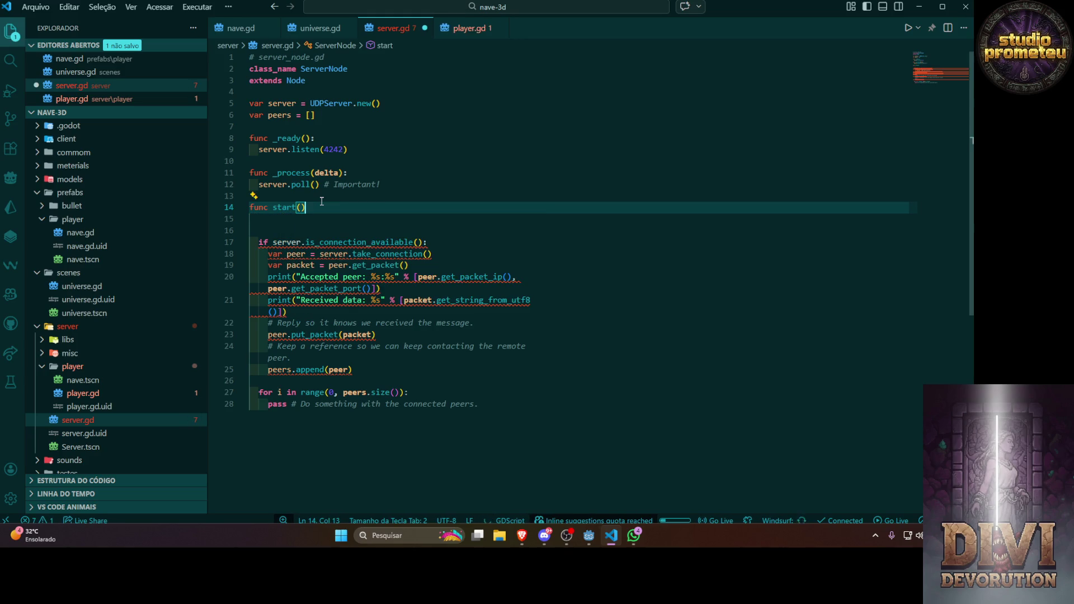
{"action": "key", "text": "BackSpace"}
{"action": "key", "text": "BackSpace"}
{"action": "key", "text": "BackSpace"}
{"action": "key", "text": "BackSpace"}
{"action": "key", "text": "BackSpace"}
{"action": "key", "text": "BackSpace"}
{"action": "key", "text": "BackSpace"}
{"action": "type", "text": "connect"}
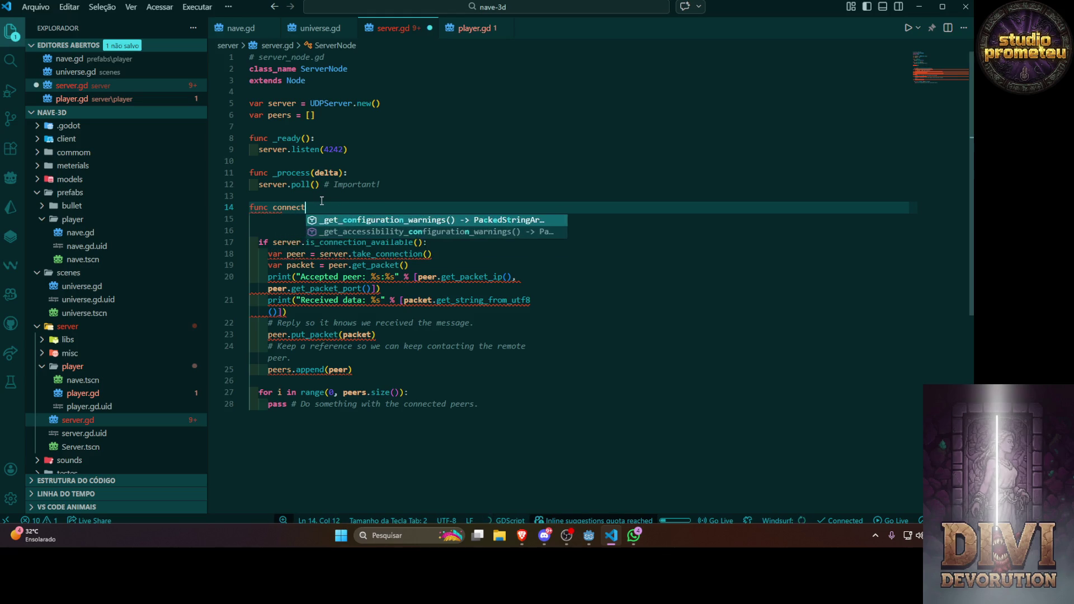
{"action": "type", "text": "ing"}
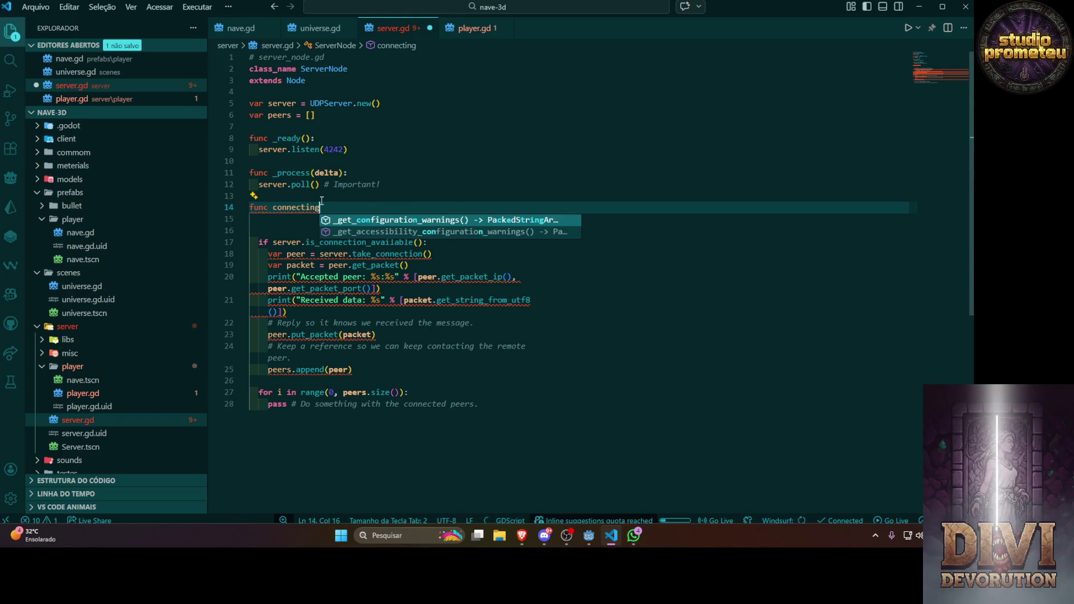
{"action": "key", "text": "BackSpace"}
{"action": "key", "text": "BackSpace"}
{"action": "type", "text": "on"}
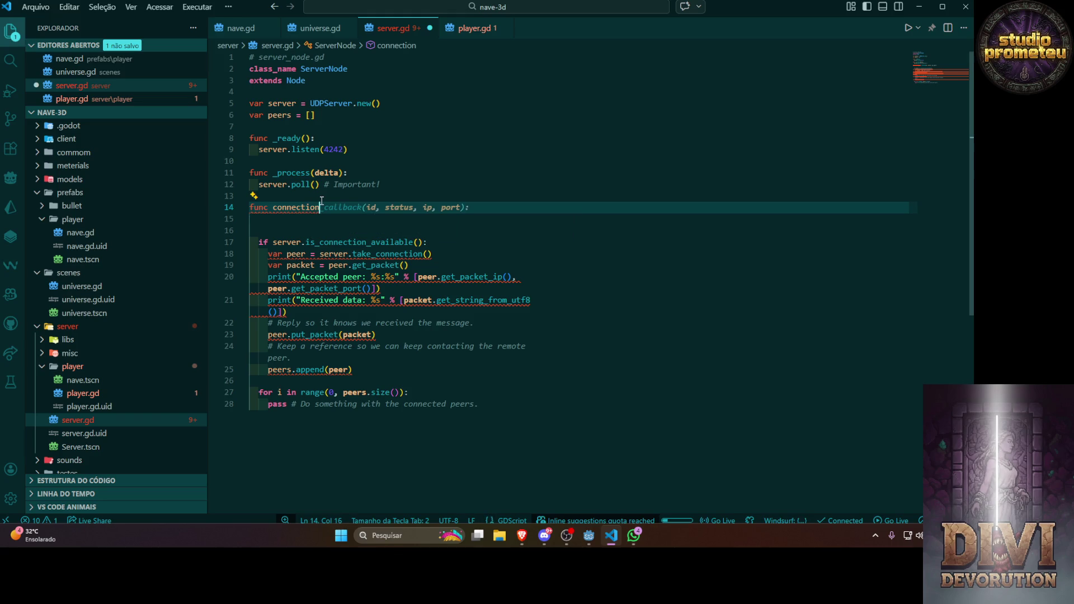
{"action": "type", "text": "():"}
{"action": "key", "text": "Return"}
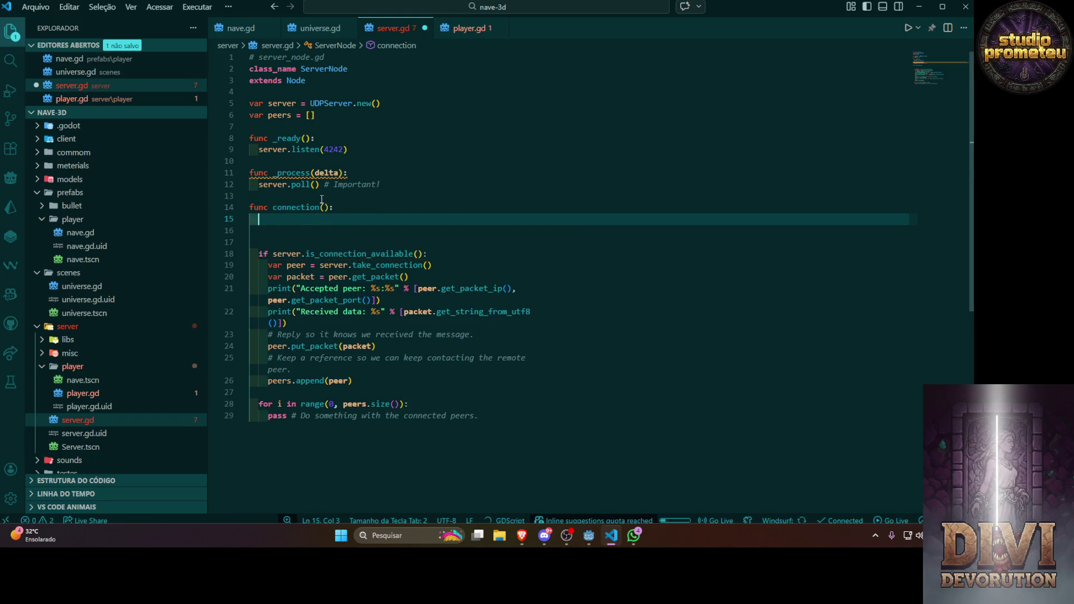
Remove the empty lines under connection() and rename the _process parameter to _delta
{"action": "left_click", "coordinate": [336, 208]}
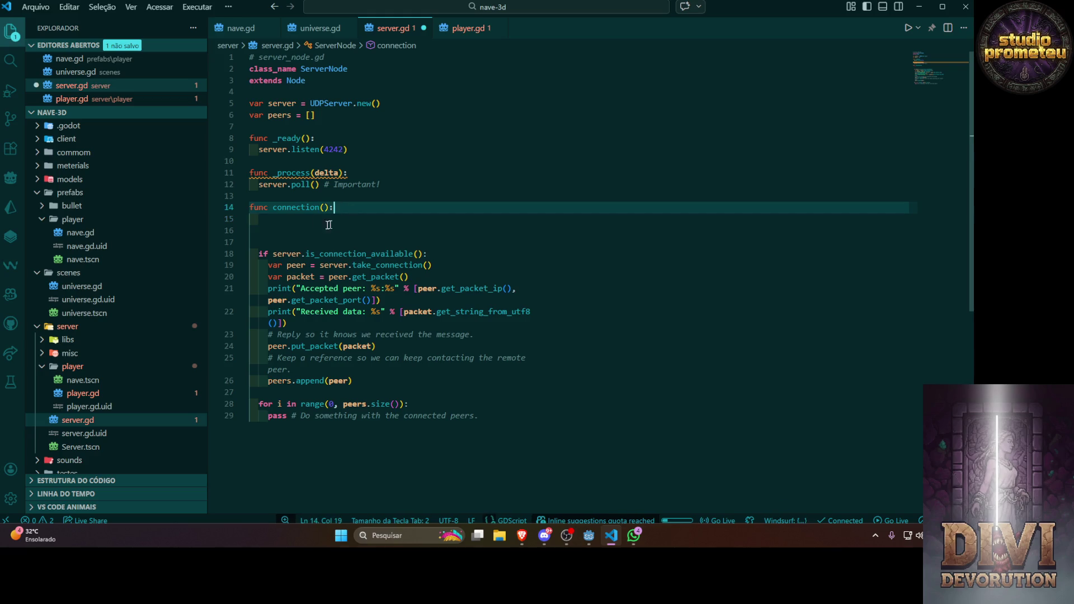
{"action": "left_click", "coordinate": [273, 217]}
{"action": "key", "text": "Delete"}
{"action": "key", "text": "Delete"}
{"action": "key", "text": "Delete"}
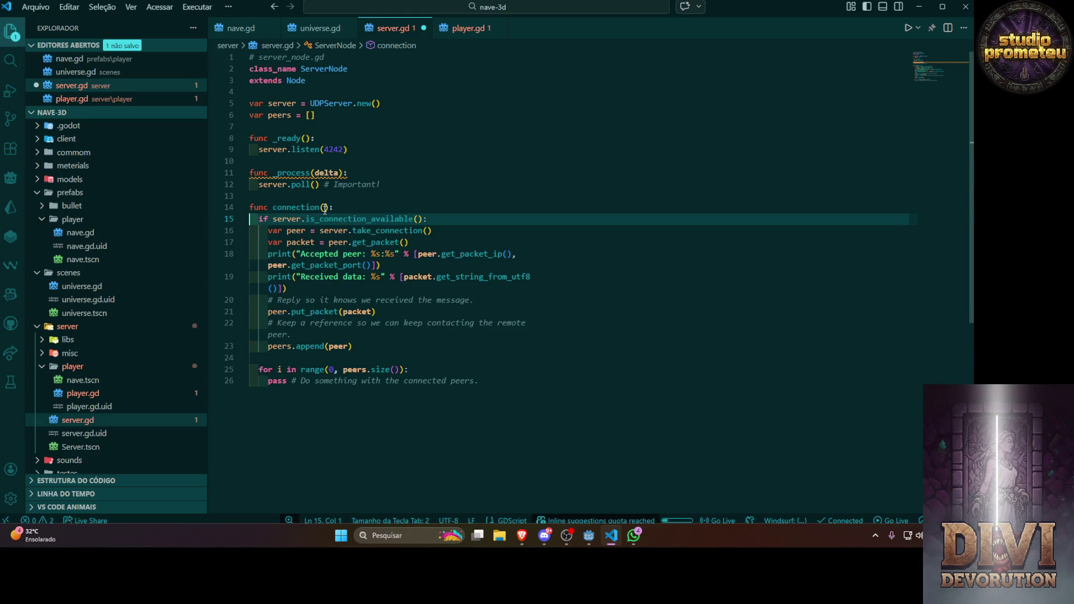
{"action": "left_click", "coordinate": [315, 173]}
{"action": "type", "text": "_"}
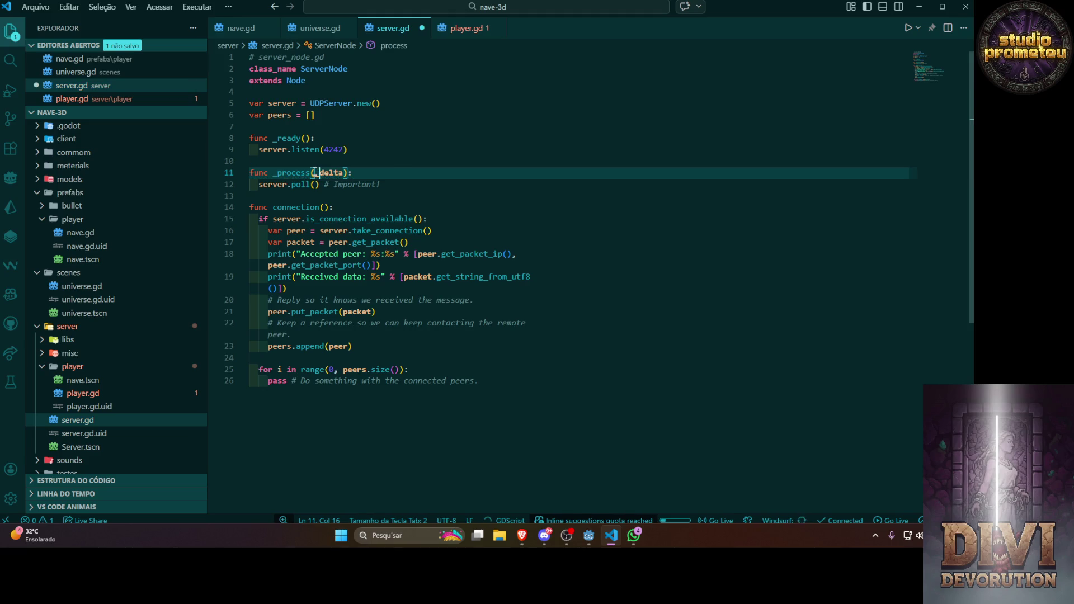
{"action": "left_click", "coordinate": [417, 219]}
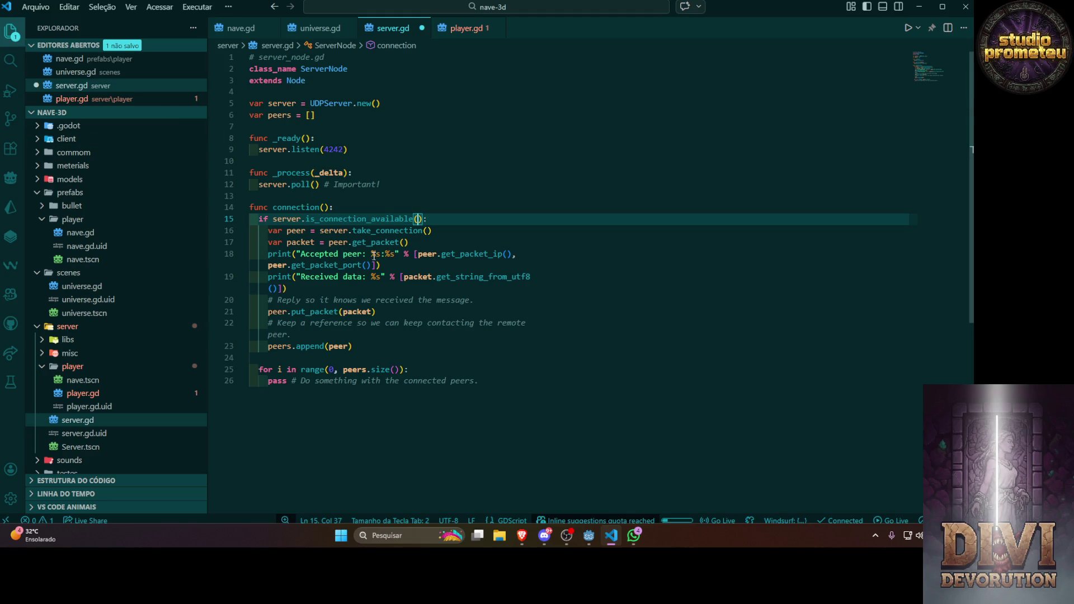
Add space below the variable declarations and rename peers to connecteds
{"action": "left_click", "coordinate": [433, 244]}
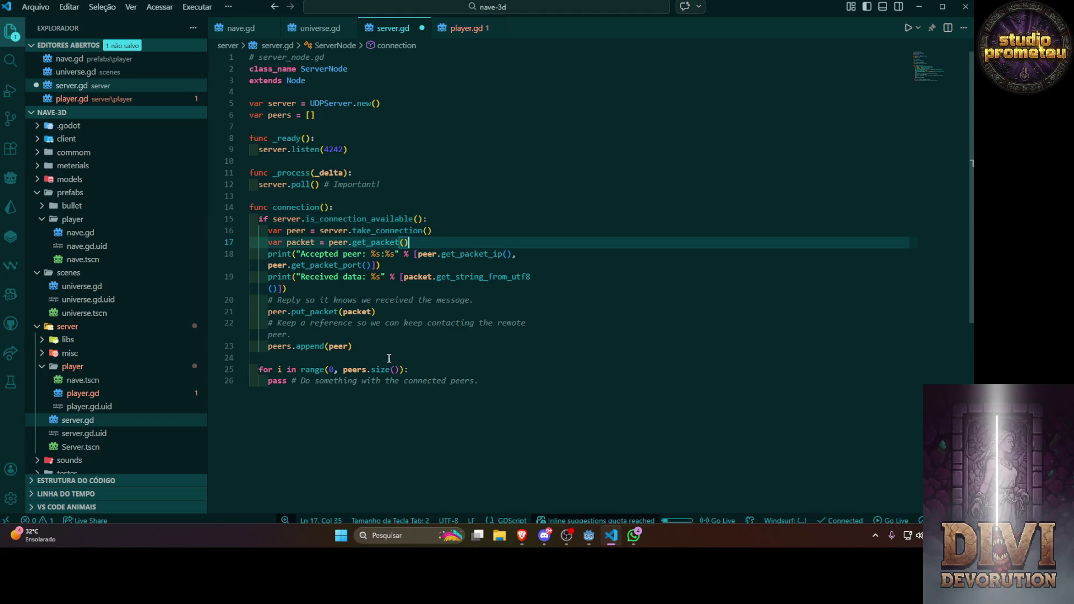
{"action": "left_click", "coordinate": [430, 323]}
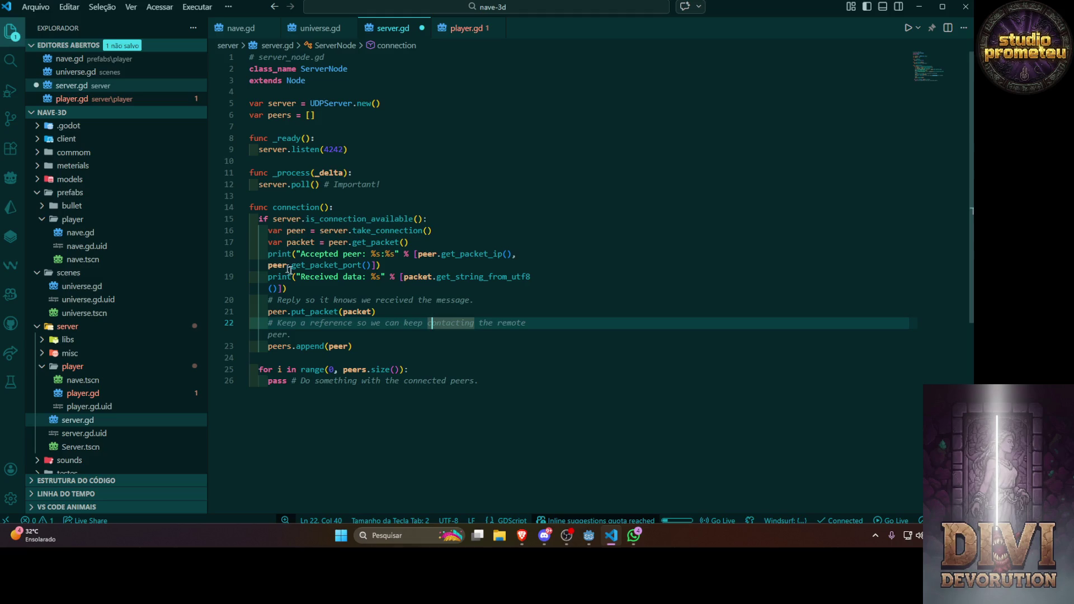
{"action": "left_click", "coordinate": [280, 128]}
{"action": "key", "text": "Return"}
{"action": "key", "text": "Return"}
{"action": "key", "text": "Up"}
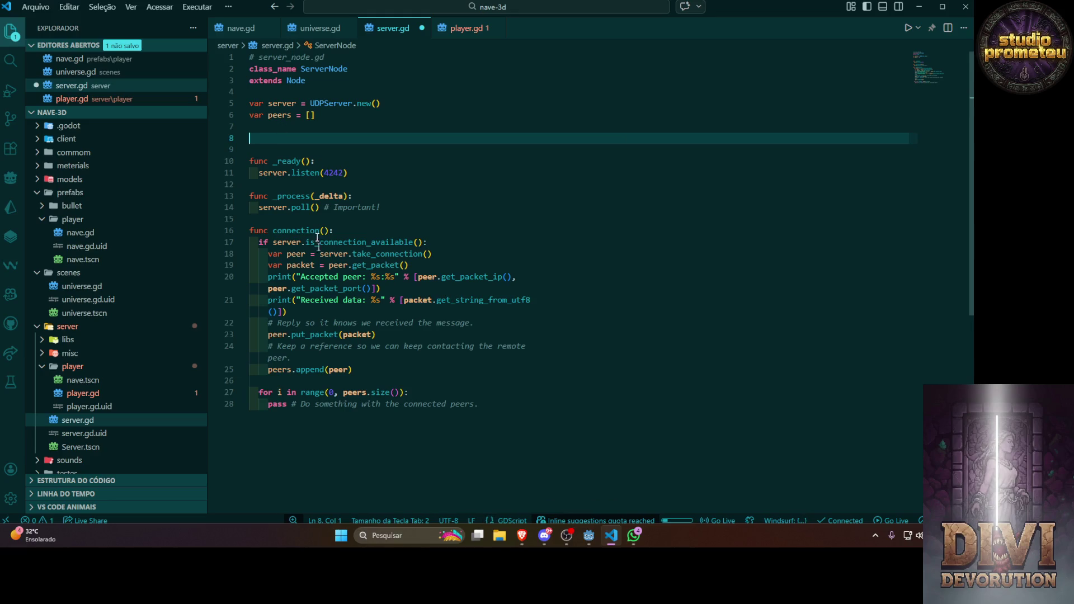
{"action": "left_click", "coordinate": [279, 109]}
{"action": "double_click", "coordinate": [279, 114]}
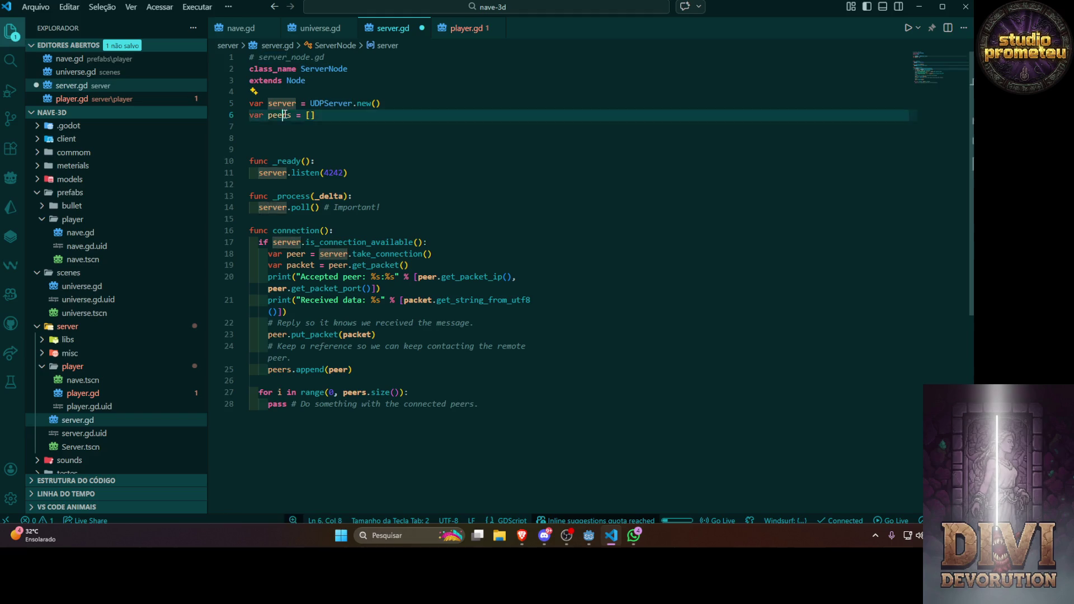
{"action": "type", "text": "conne"}
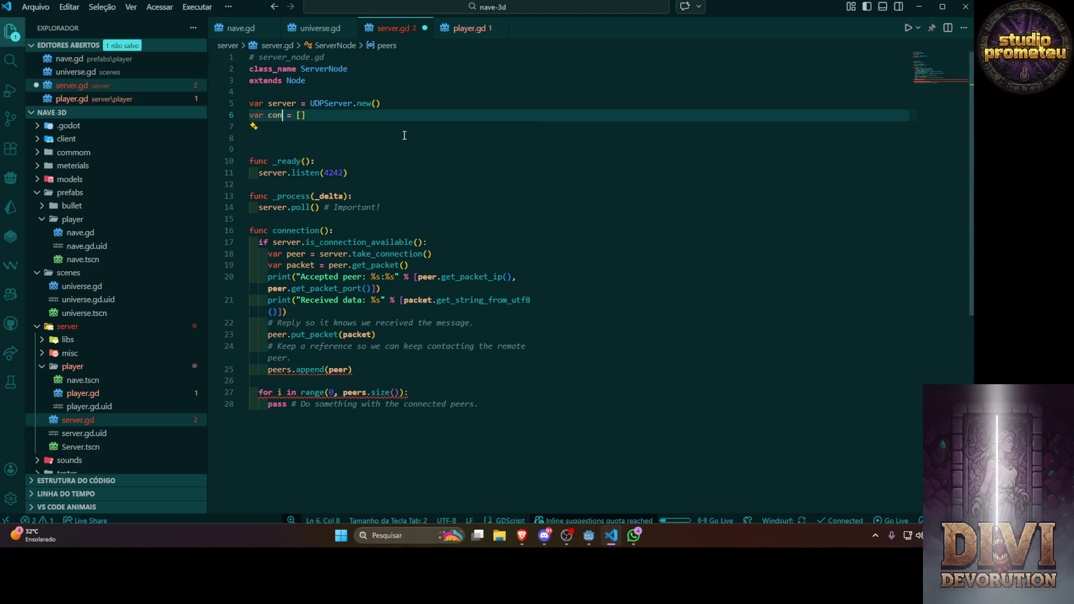
{"action": "type", "text": "cteds"}
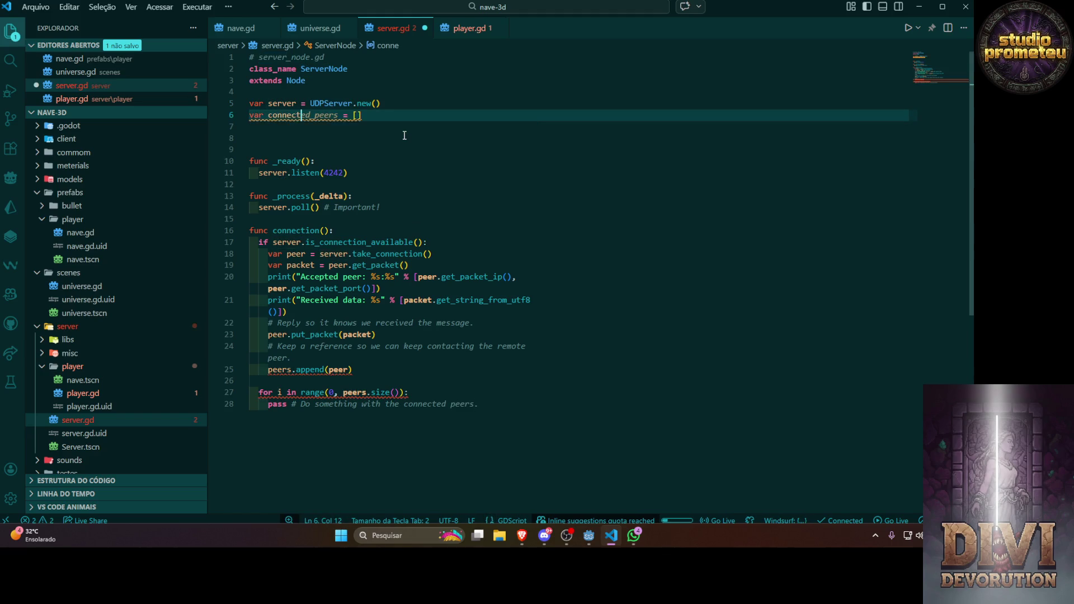
{"action": "left_click", "coordinate": [385, 146]}
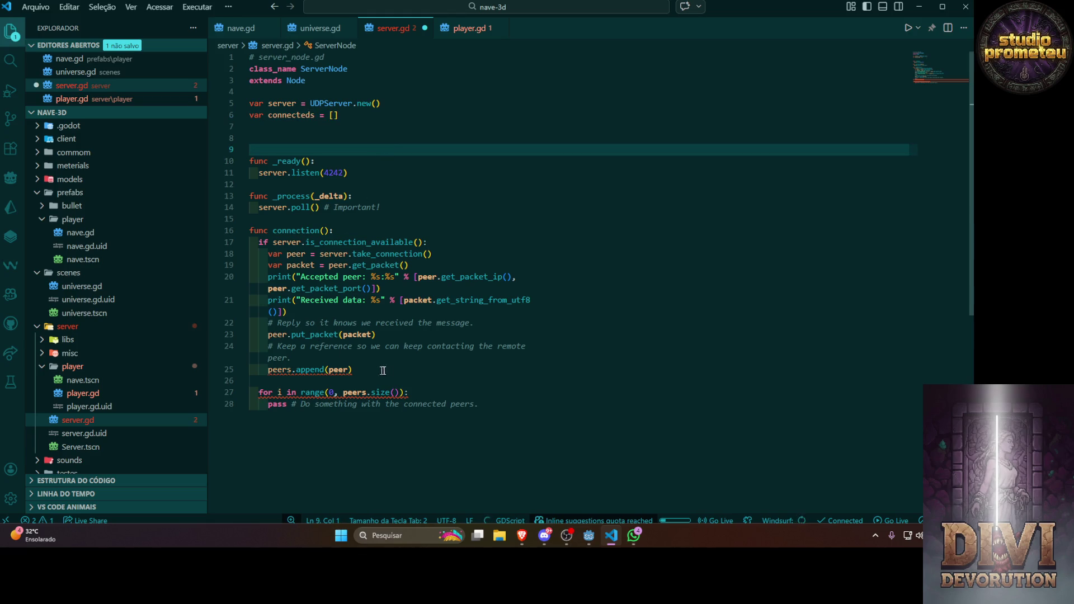
Make connecteds an empty dictionary {}, save, and open new lines after the for loop
{"action": "double_click", "coordinate": [279, 369]}
{"action": "left_click", "coordinate": [353, 370]}
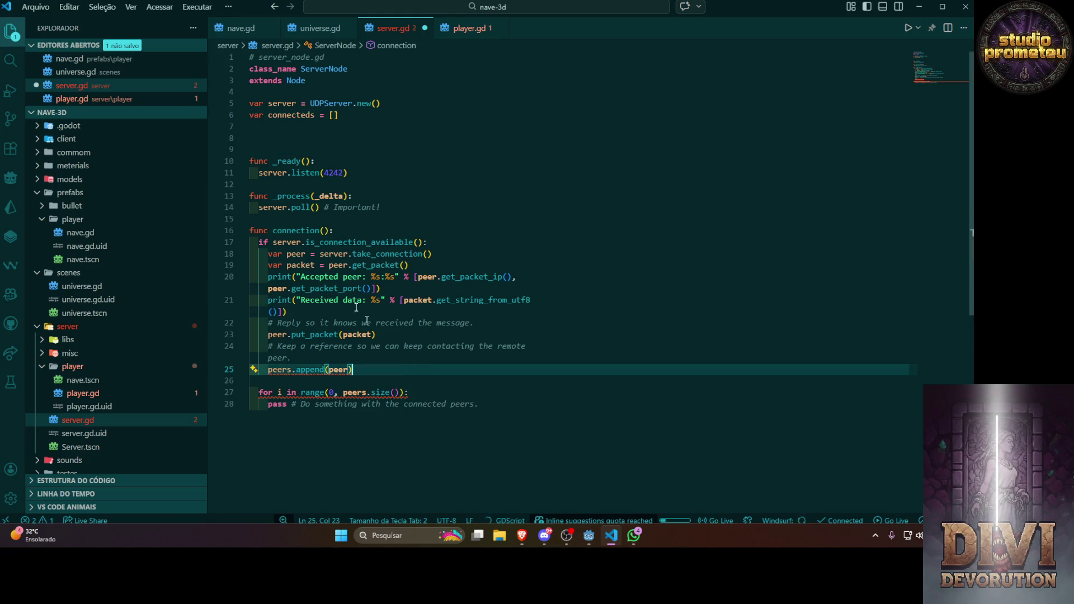
{"action": "left_click", "coordinate": [334, 115]}
{"action": "type", "text": "{}"}
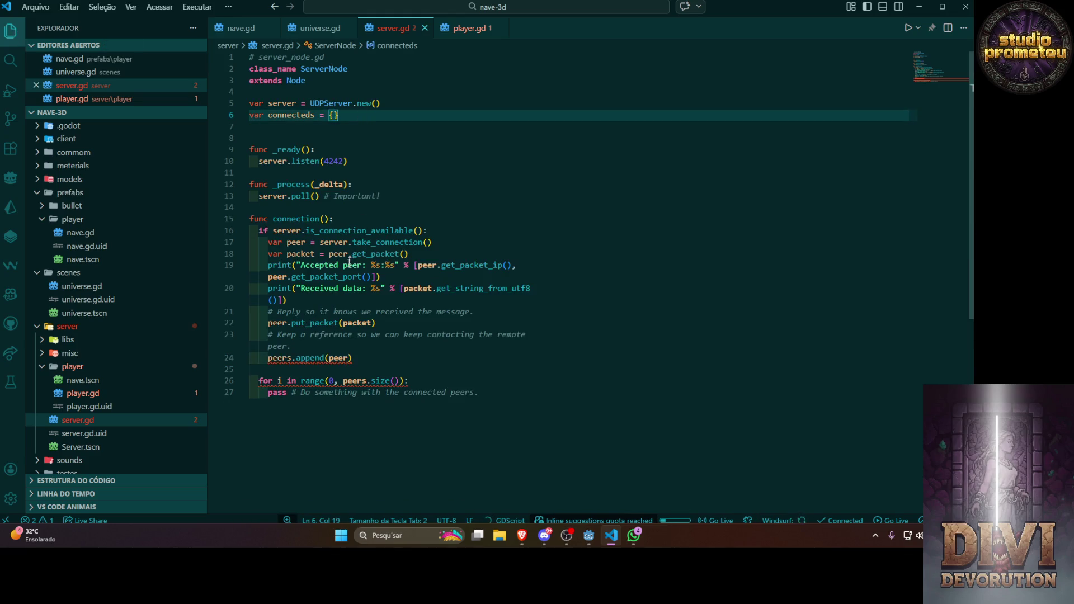
{"action": "key", "text": "ctrl+s"}
{"action": "left_click", "coordinate": [302, 300]}
{"action": "left_click", "coordinate": [450, 413]}
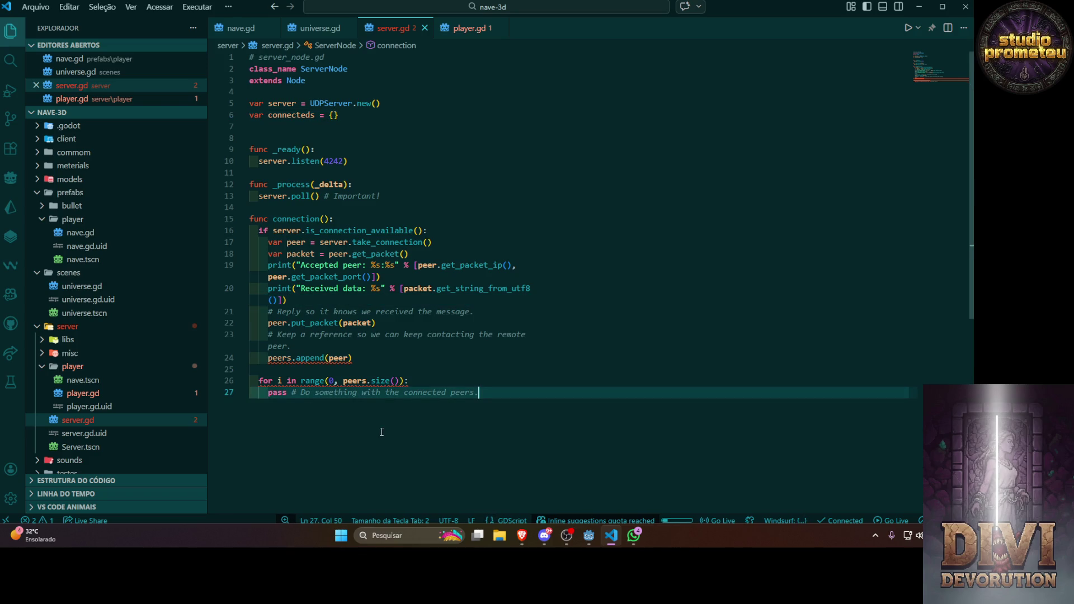
{"action": "key", "text": "Return"}
{"action": "key", "text": "Return"}
{"action": "key", "text": "Return"}
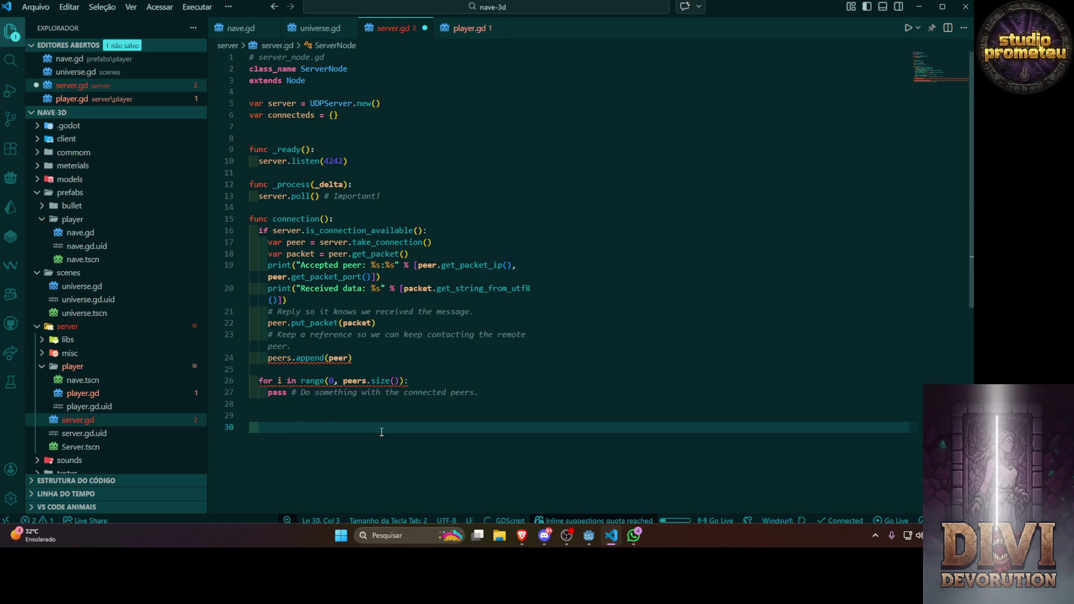
Create a new 'func resolve_id():' function below the for loop
{"action": "key", "text": "BackSpace"}
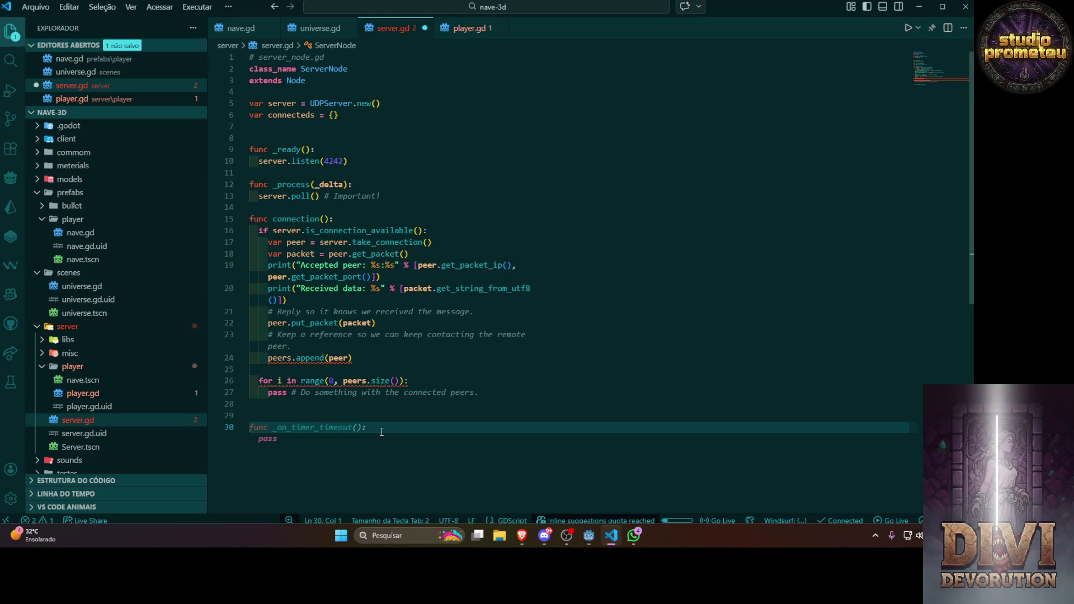
{"action": "type", "text": "func"}
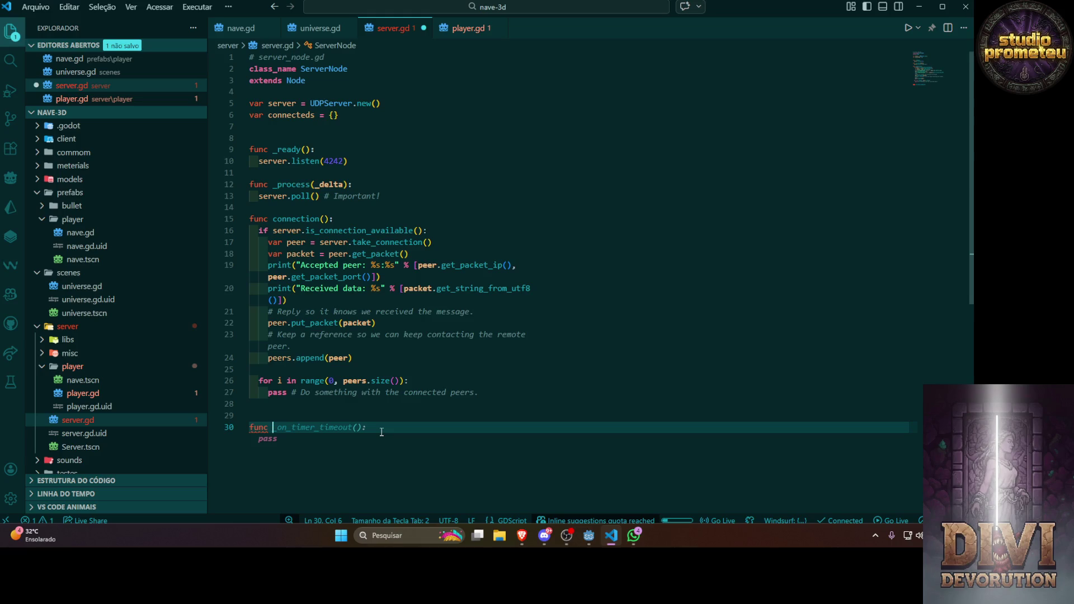
{"action": "type", "text": "resolcer"}
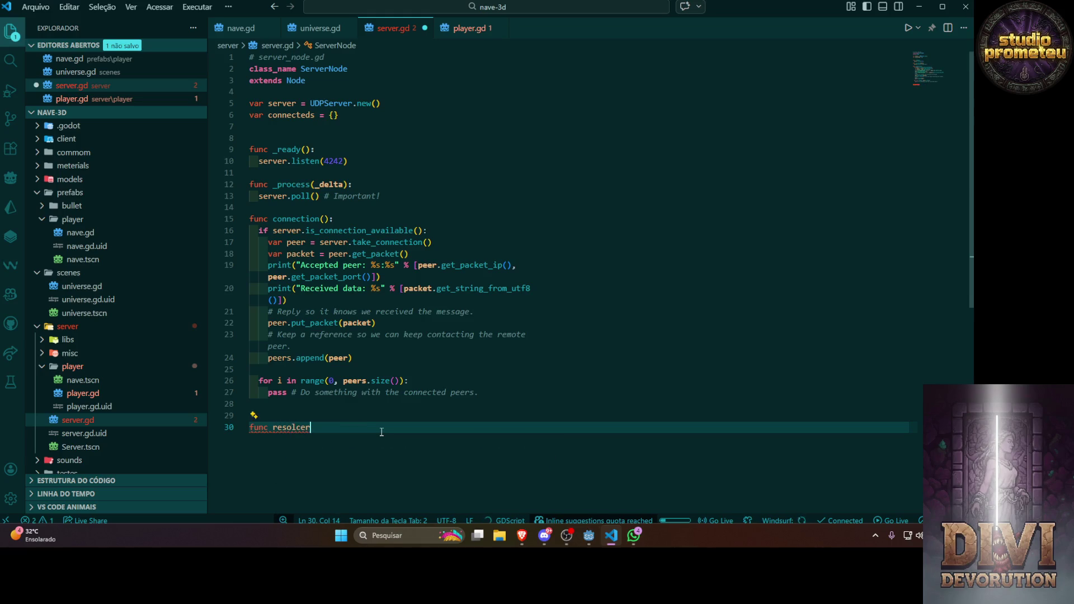
{"action": "key", "text": "BackSpace"}
{"action": "type", "text": "ver"}
{"action": "key", "text": "BackSpace"}
{"action": "type", "text": "_id()"}
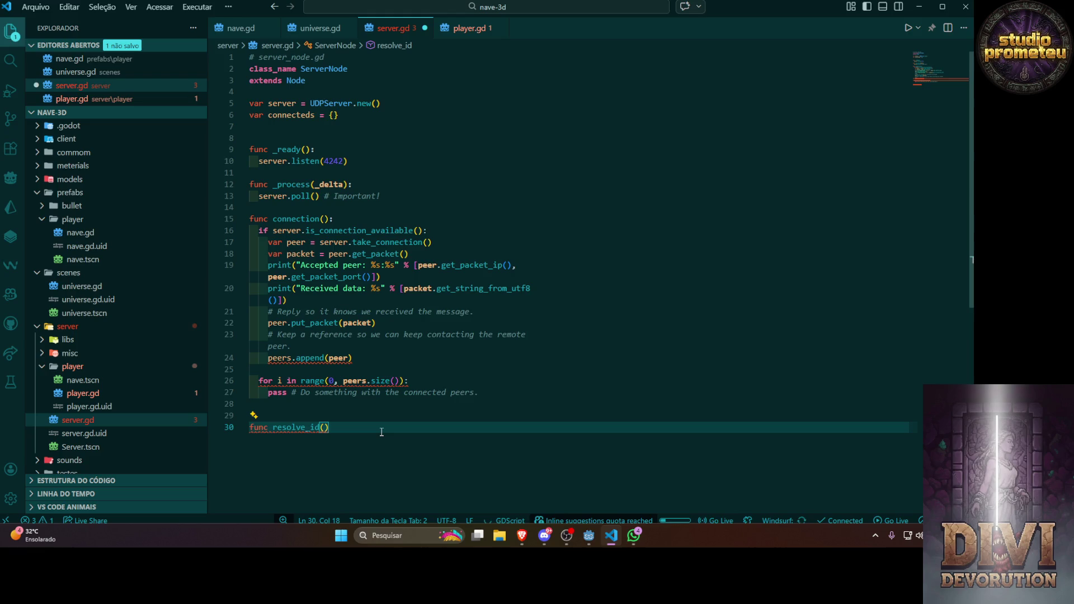
{"action": "type", "text": ":"}
{"action": "key", "text": "Return"}
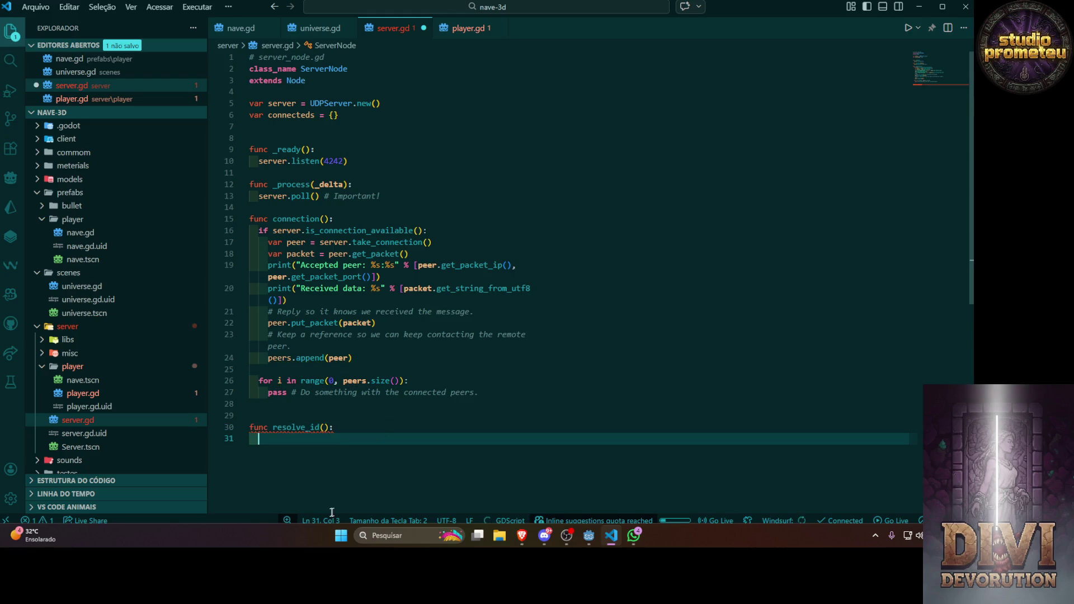
Give resolve_id the parameters address, port and start its body with 'var explode ='
{"action": "left_click", "coordinate": [323, 429]}
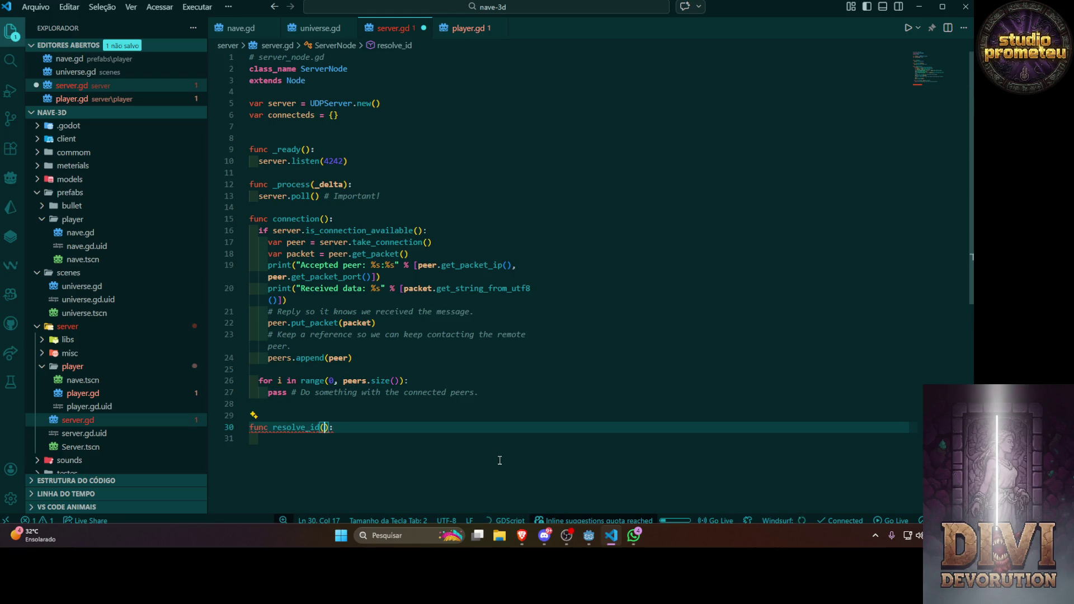
{"action": "type", "text": "addreess"}
{"action": "key", "text": "BackSpace"}
{"action": "key", "text": "BackSpace"}
{"action": "key", "text": "BackSpace"}
{"action": "type", "text": "ss,"}
{"action": "type", "text": " por"}
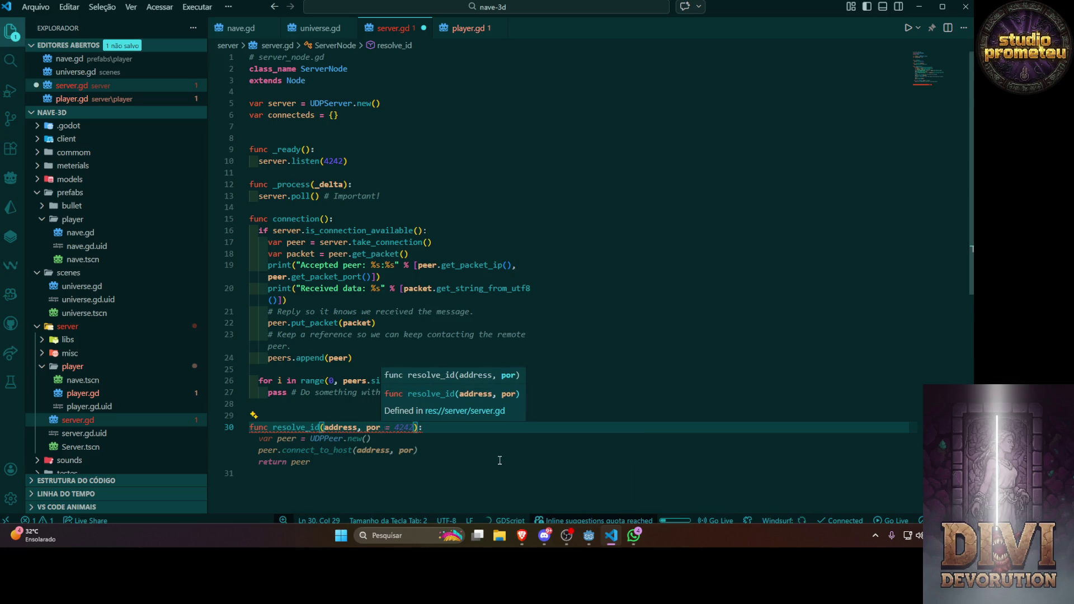
{"action": "type", "text": "t"}
{"action": "key", "text": "End"}
{"action": "key", "text": "Return"}
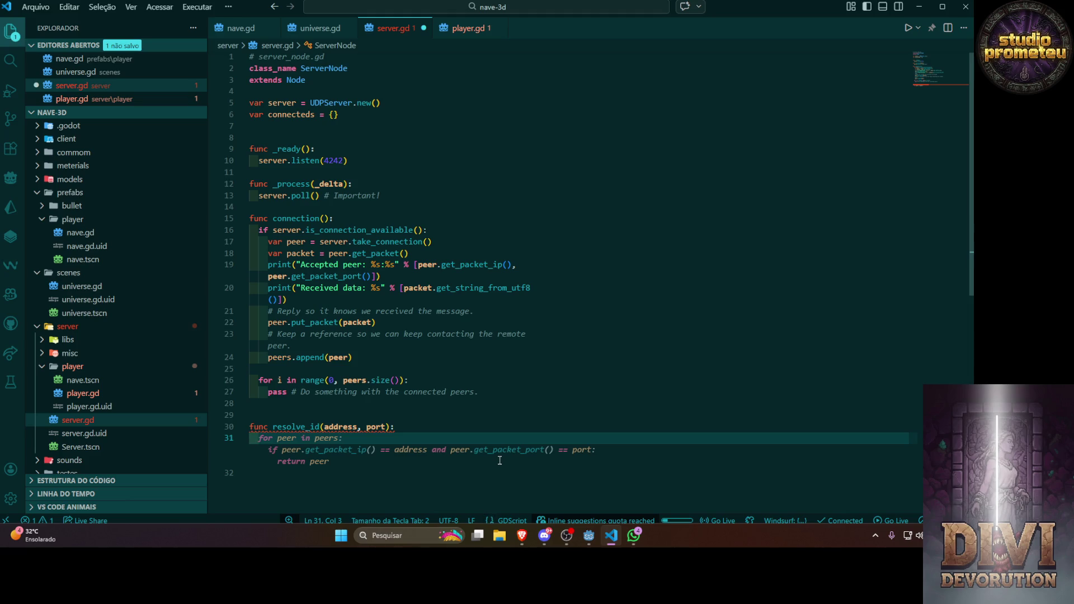
{"action": "type", "text": "var id"}
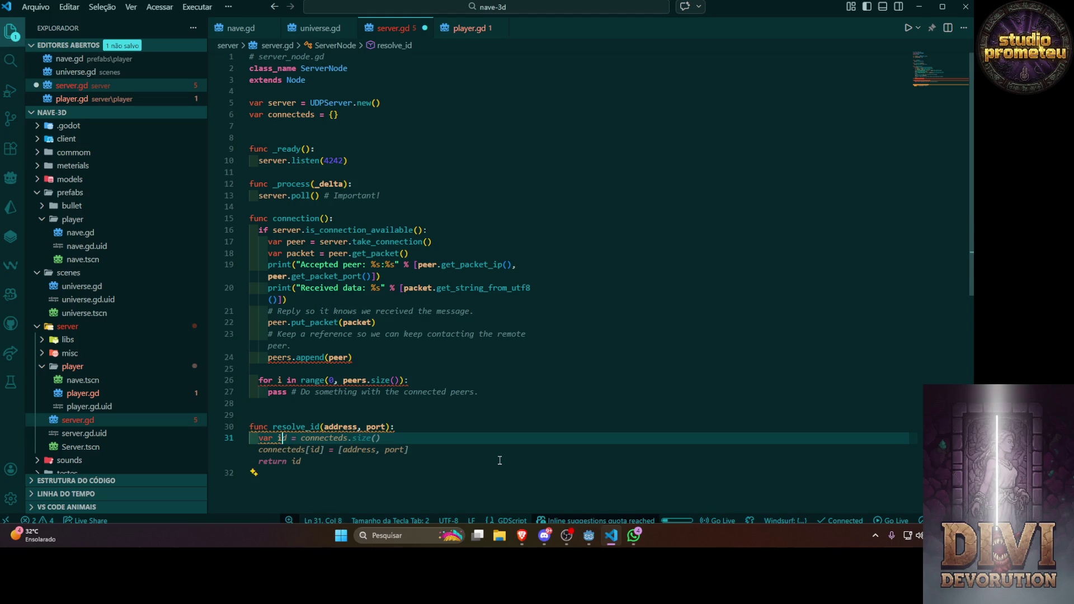
{"action": "key", "text": "BackSpace"}
{"action": "key", "text": "BackSpace"}
{"action": "key", "text": "BackSpace"}
{"action": "type", "text": "explode ="}
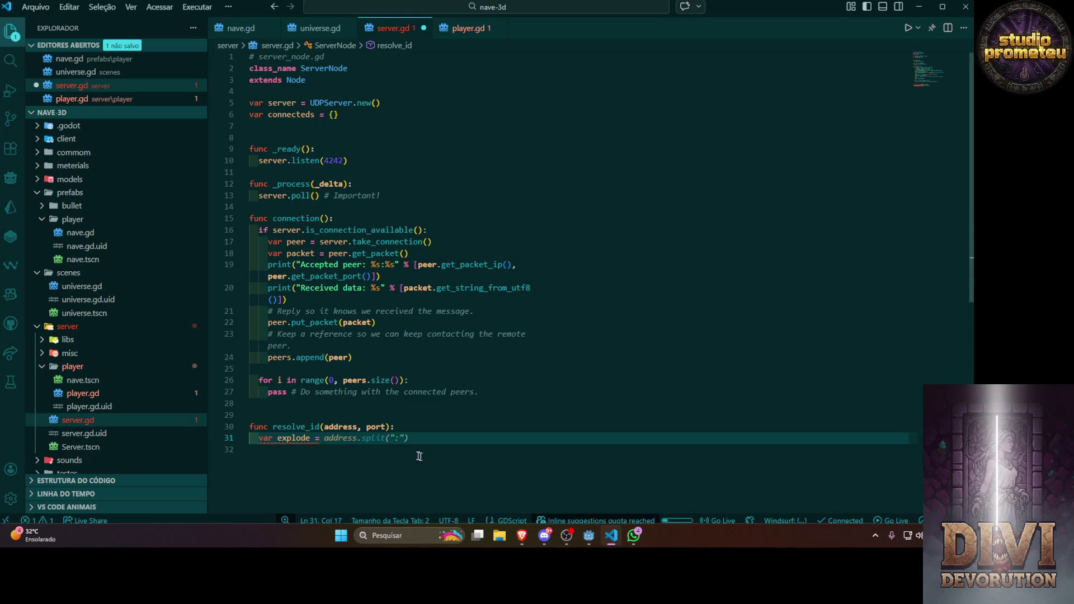
Set var explode to address.split(".") using the copied address parameter name
{"action": "left_click", "coordinate": [386, 427]}
{"action": "left_click", "coordinate": [379, 439]}
{"action": "double_click", "coordinate": [350, 427]}
{"action": "key", "text": "ctrl+c"}
{"action": "left_click", "coordinate": [348, 439]}
{"action": "key", "text": "ctrl+v"}
{"action": "type", "text": ".spli"}
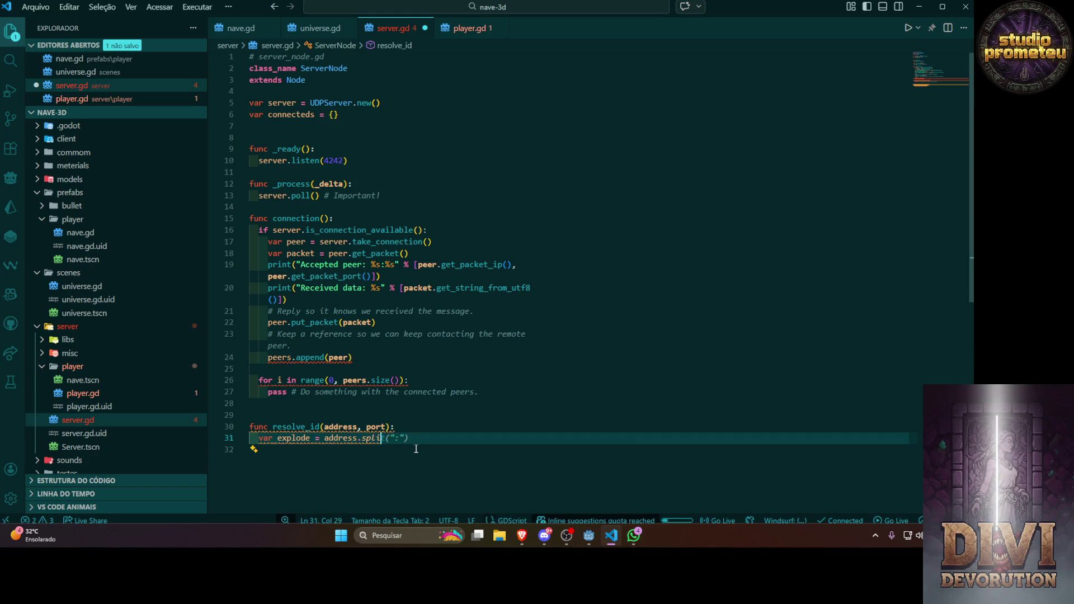
{"action": "type", "text": "t(\"."}
{"action": "key", "text": "Return"}
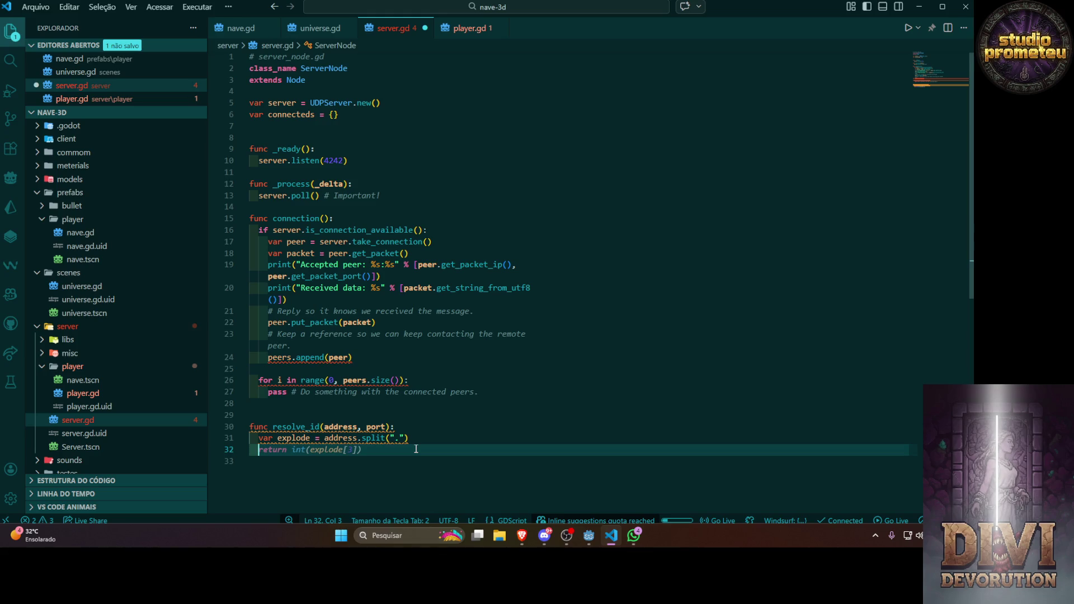
Add var join = "" and a for loop appending each part to join with "_" as separator
{"action": "type", "text": "var"}
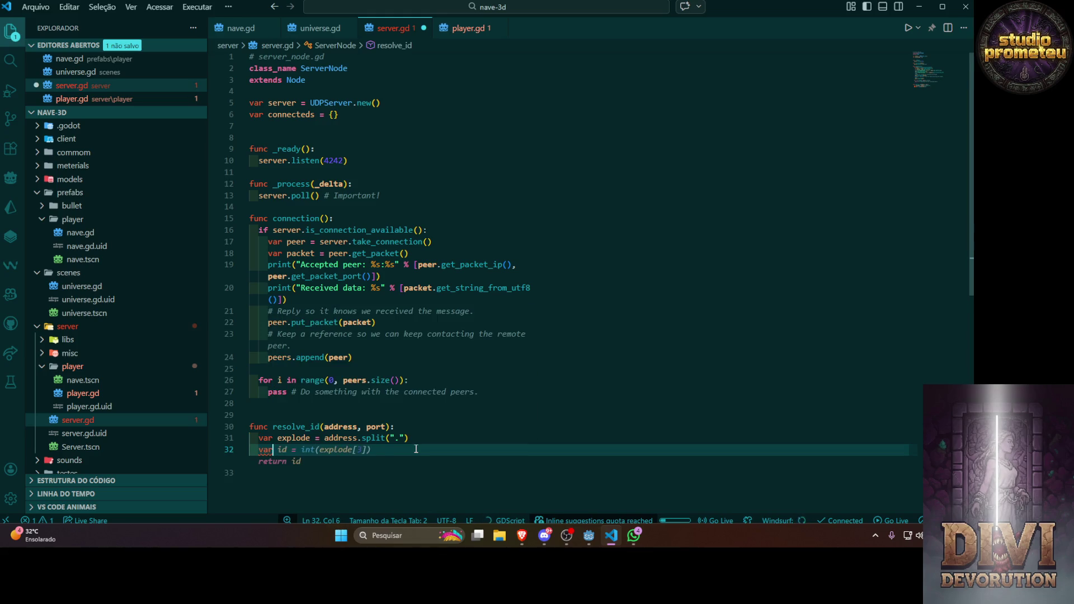
{"action": "type", "text": " j"}
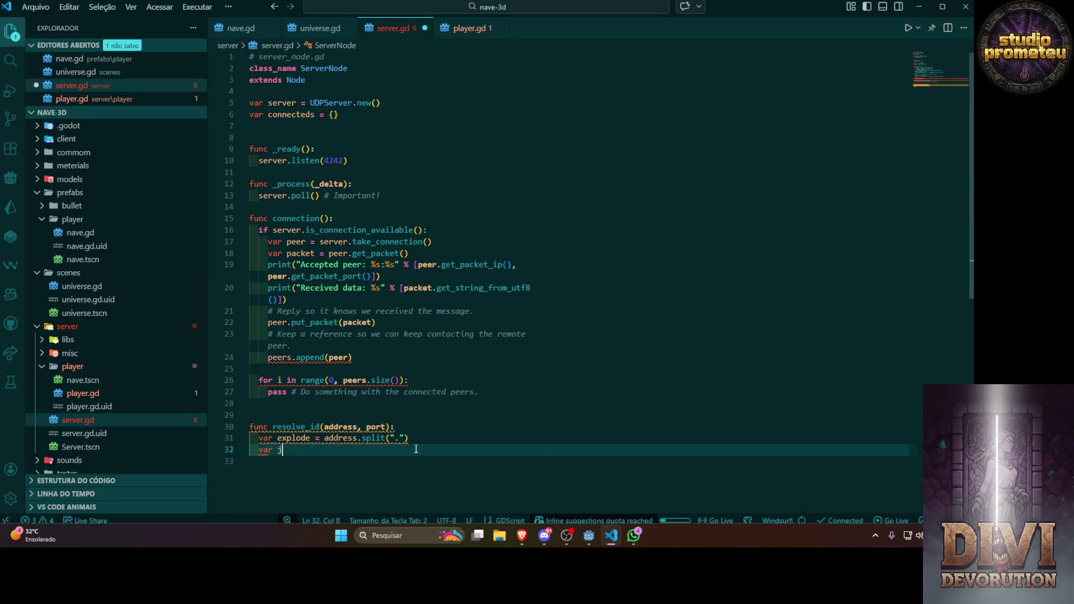
{"action": "type", "text": "oin = "}
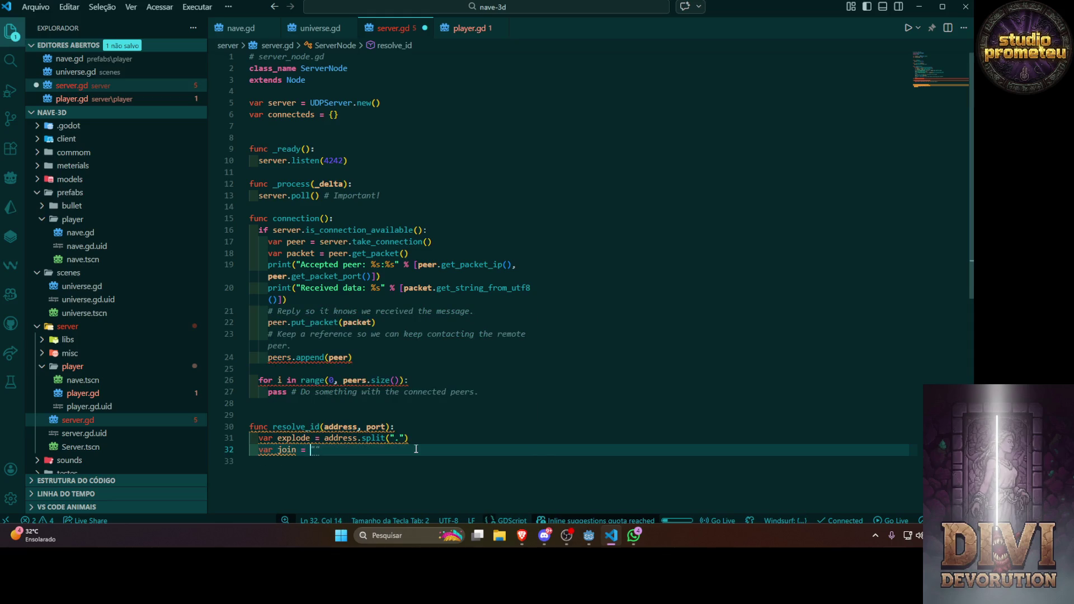
{"action": "type", "text": "\""}
{"action": "key", "text": "Return"}
{"action": "key", "text": "Return"}
{"action": "type", "text": "for"}
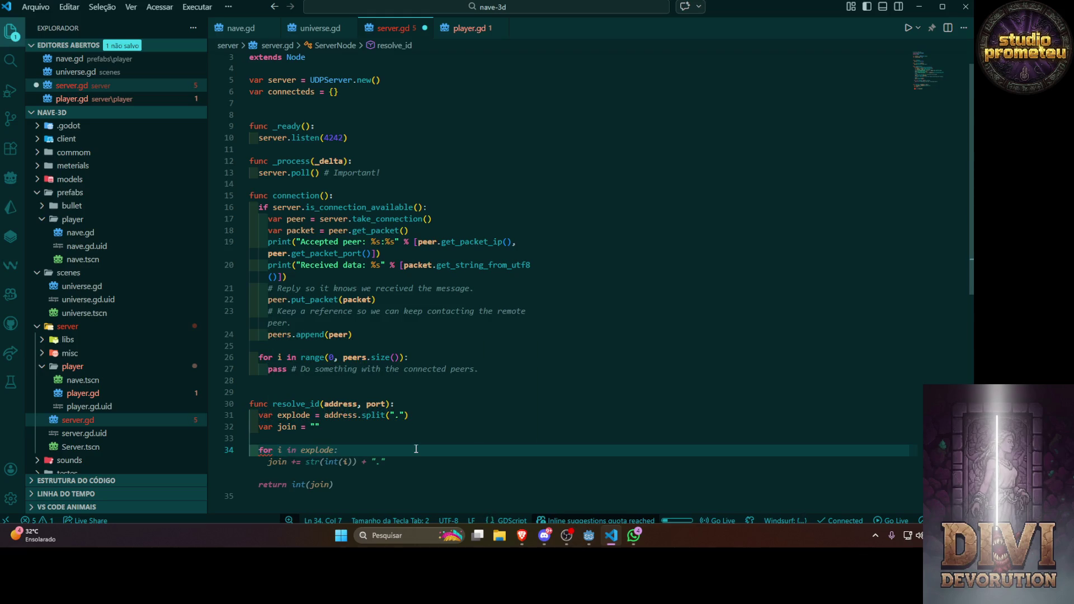
{"action": "key", "text": "Tab"}
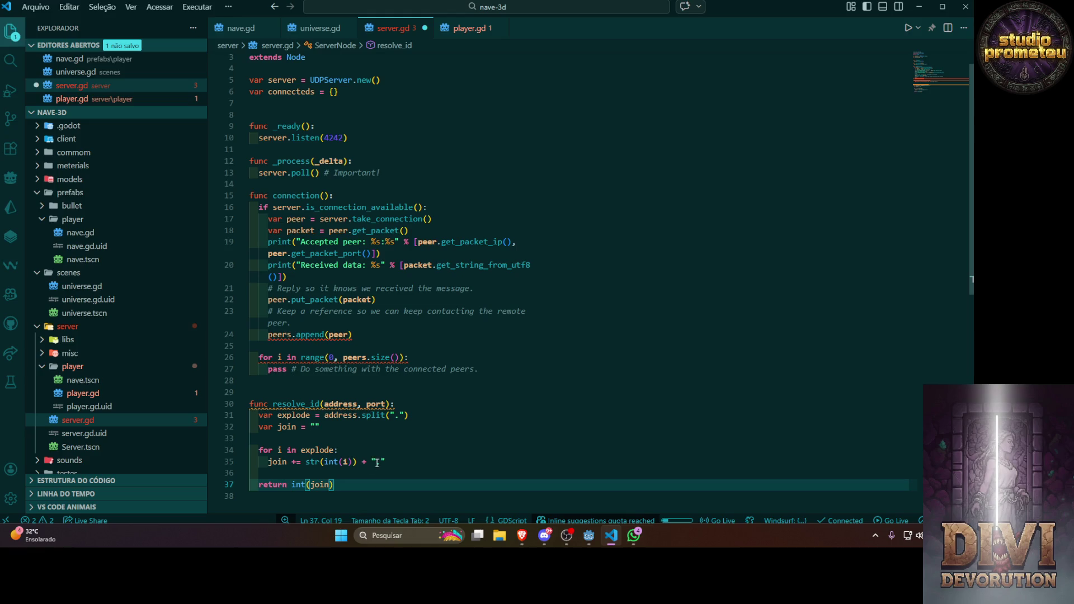
{"action": "left_click", "coordinate": [379, 462]}
{"action": "scroll", "coordinate": [381, 462], "scroll_direction": "down", "scroll_amount": 1}
{"action": "key", "text": "BackSpace"}
{"action": "type", "text": "_"}
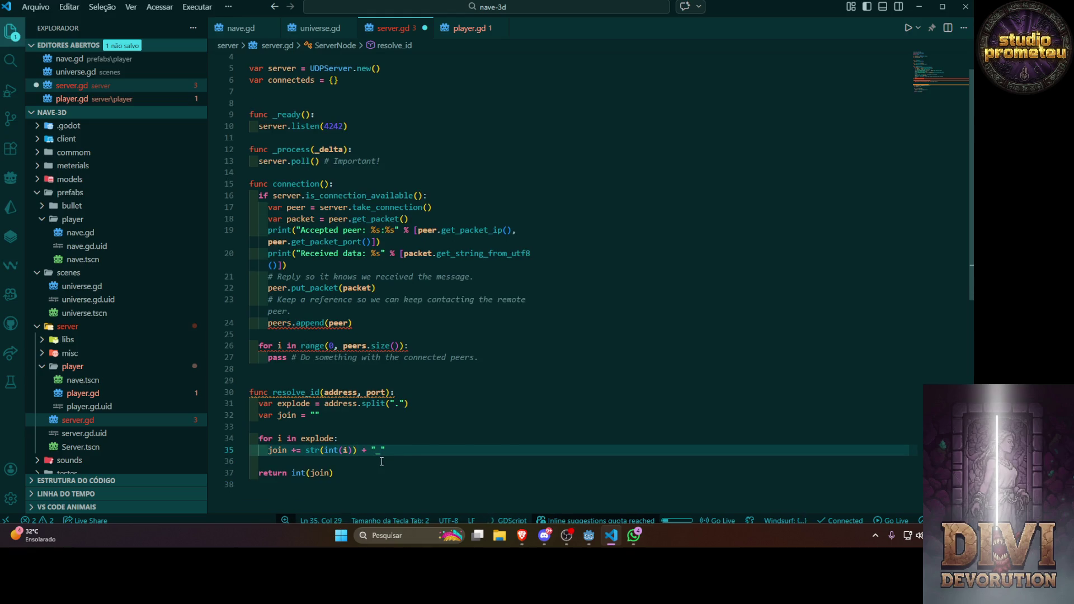
Delete int(join) from the return line so it just returns
{"action": "left_click", "coordinate": [319, 473]}
{"action": "left_click_drag", "start_coordinate": [334, 473], "coordinate": [291, 474]}
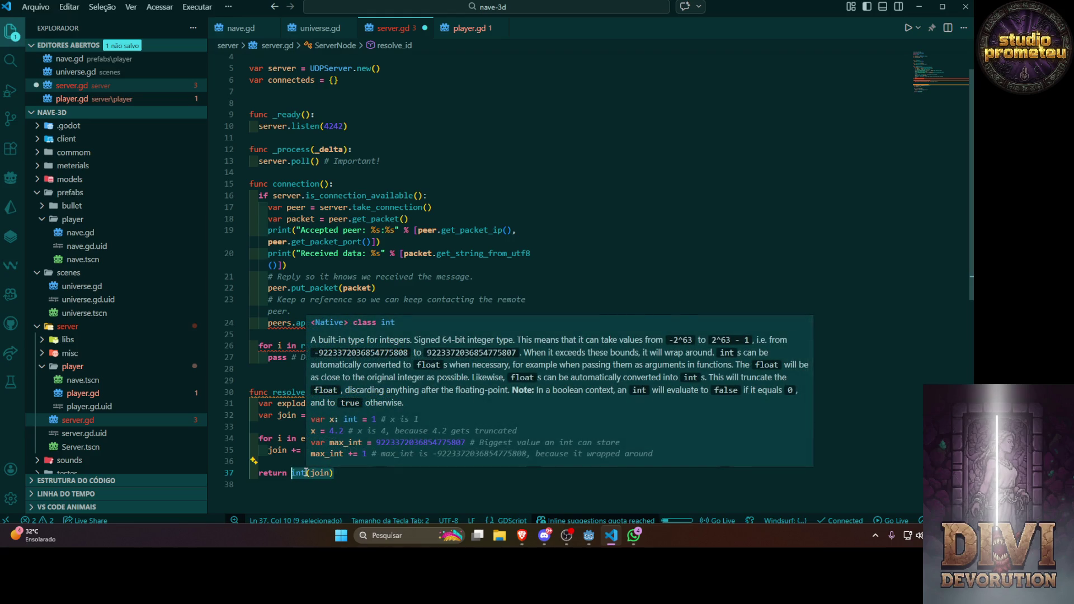
{"action": "key", "text": "BackSpace"}
{"action": "scroll", "coordinate": [306, 473], "scroll_direction": "down", "scroll_amount": 1}
{"action": "left_click_drag", "start_coordinate": [353, 427], "coordinate": [325, 427]}
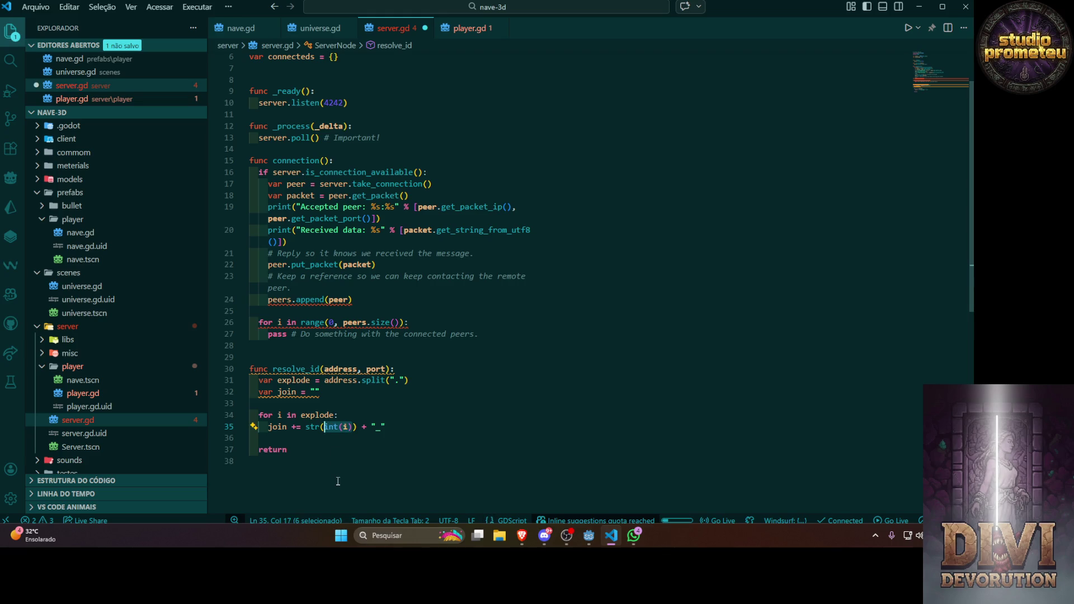
{"action": "left_click", "coordinate": [315, 441]}
{"action": "key", "text": "Down"}
{"action": "key", "text": "End"}
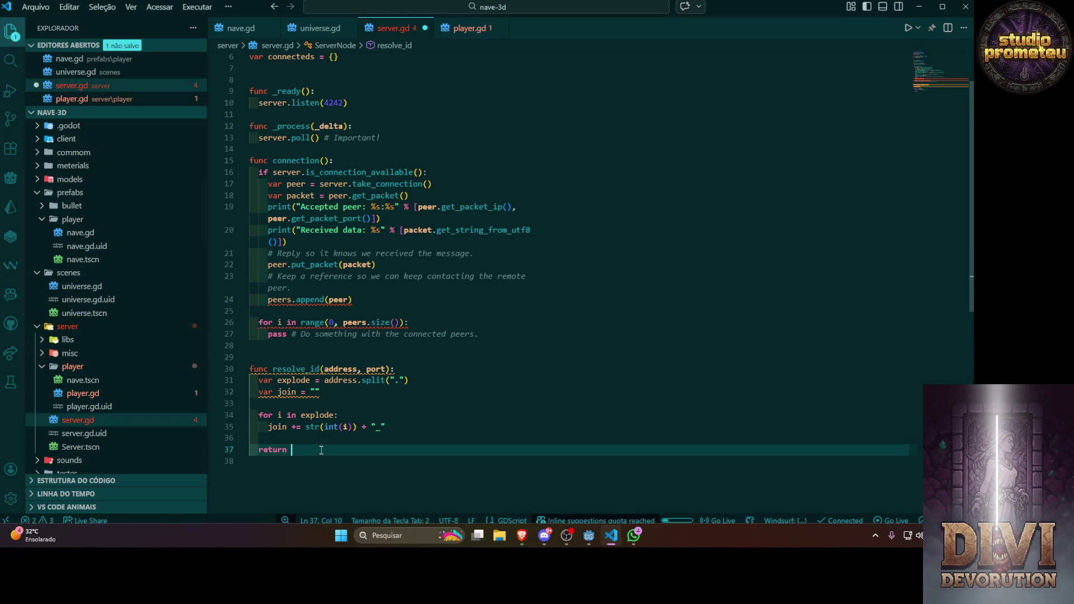
{"action": "mouse_move", "coordinate": [331, 425]}
{"action": "key", "text": "Up"}
{"action": "key", "text": "Up"}
{"action": "key", "text": "End"}
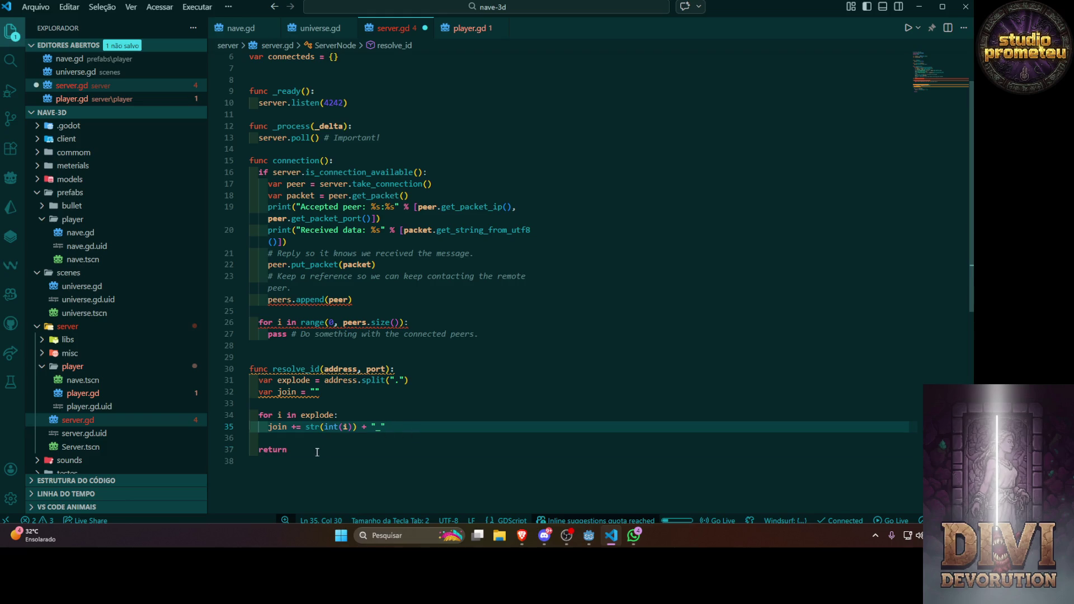
Try returning explode + "-", then remove that concatenation
{"action": "left_click", "coordinate": [292, 449]}
{"action": "double_click", "coordinate": [294, 380]}
{"action": "key", "text": "ctrl+c"}
{"action": "left_click", "coordinate": [380, 450]}
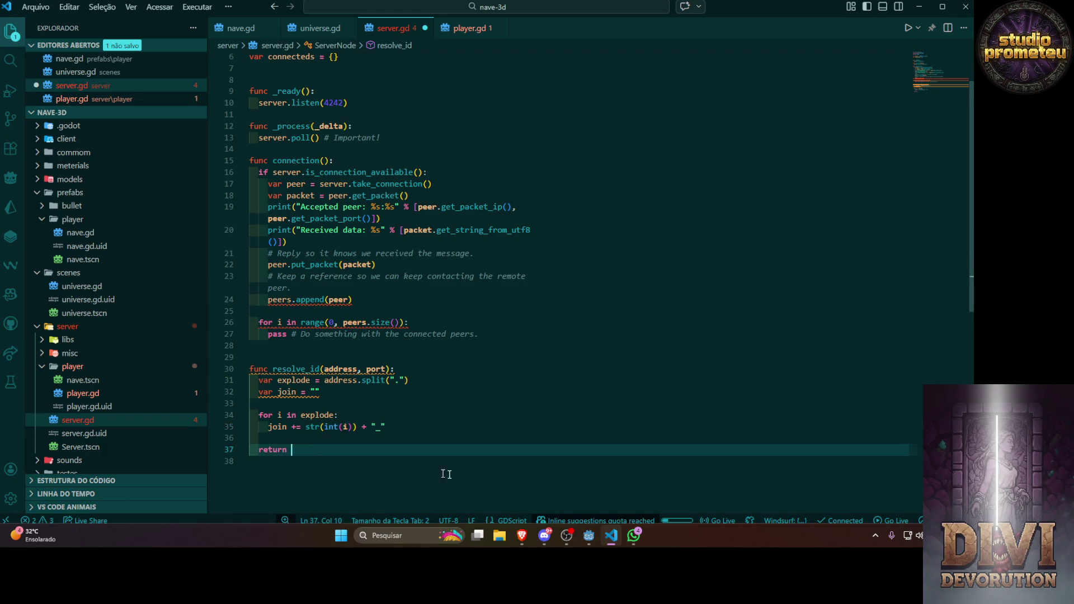
{"action": "key", "text": "ctrl+v"}
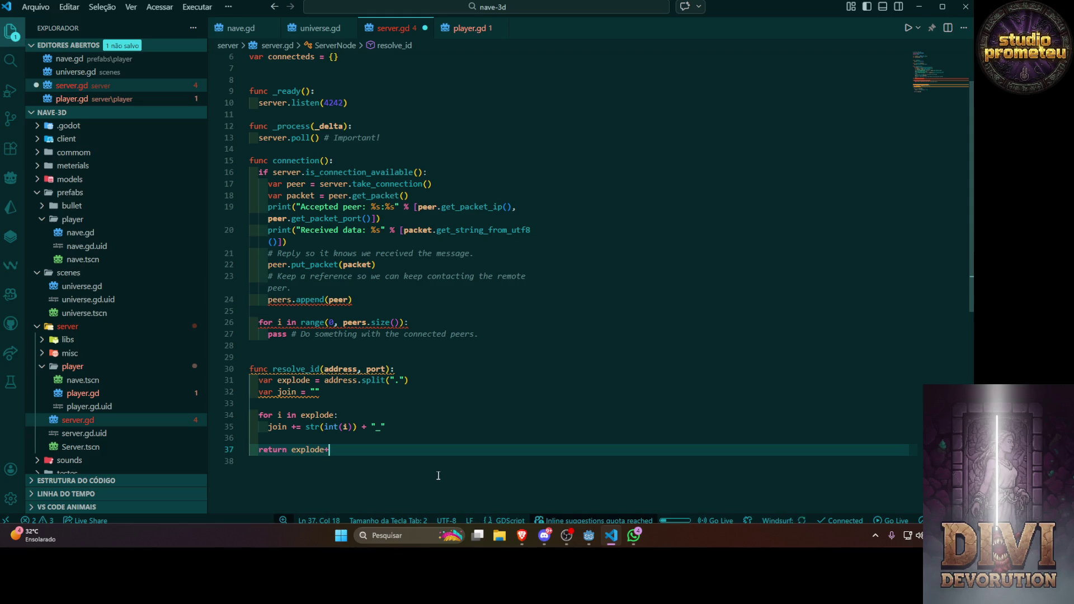
{"action": "type", "text": "+\"-"}
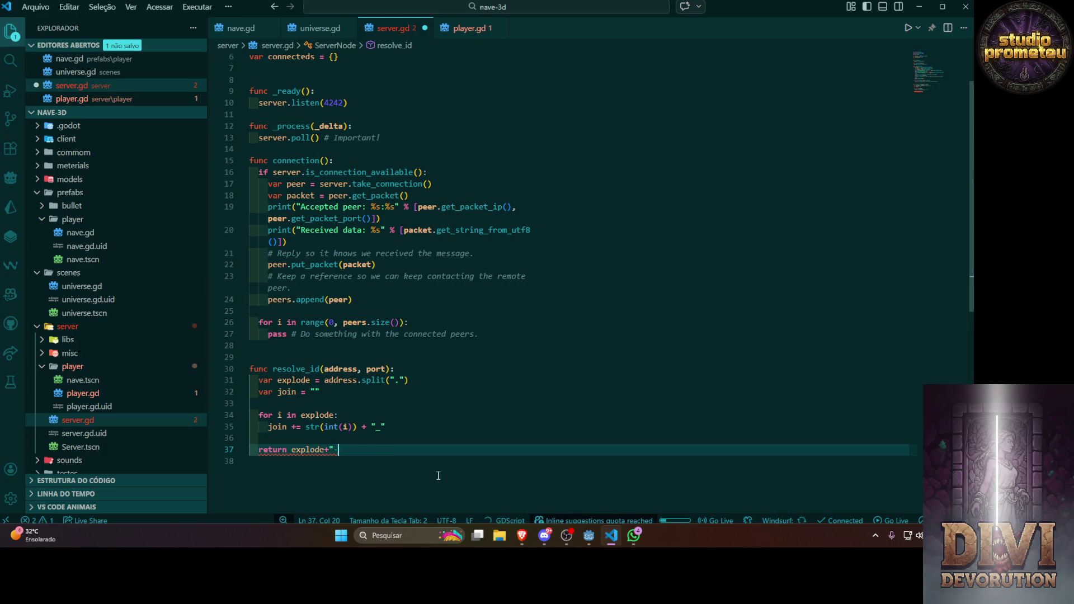
{"action": "key", "text": "BackSpace"}
{"action": "key", "text": "BackSpace"}
{"action": "key", "text": "BackSpace"}
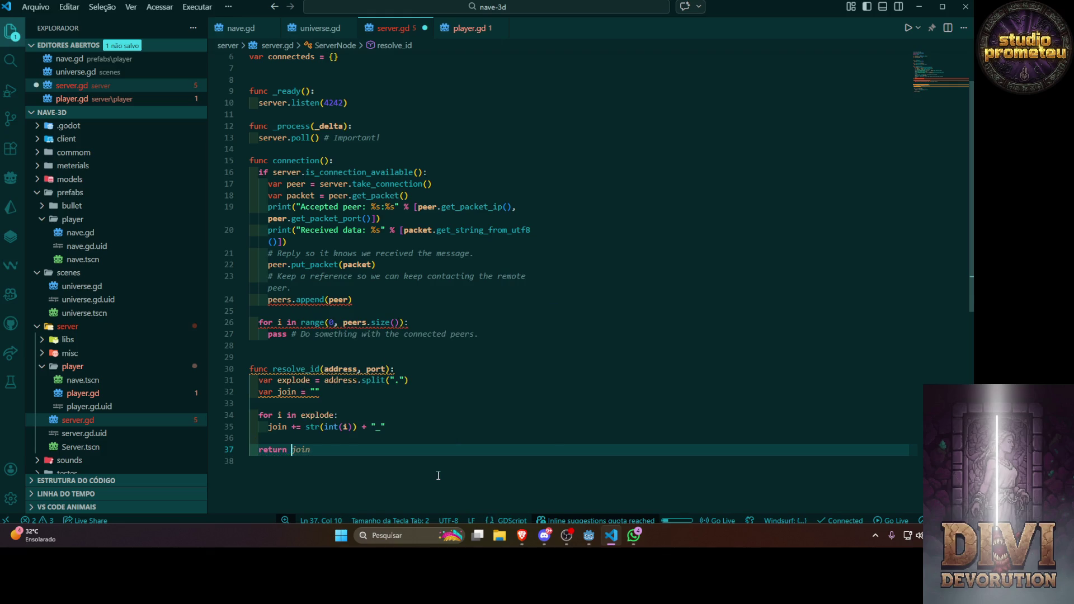
Make the return line return "%s-%s" % [join, port]
{"action": "type", "text": "\"%"}
{"action": "key", "text": "Tab"}
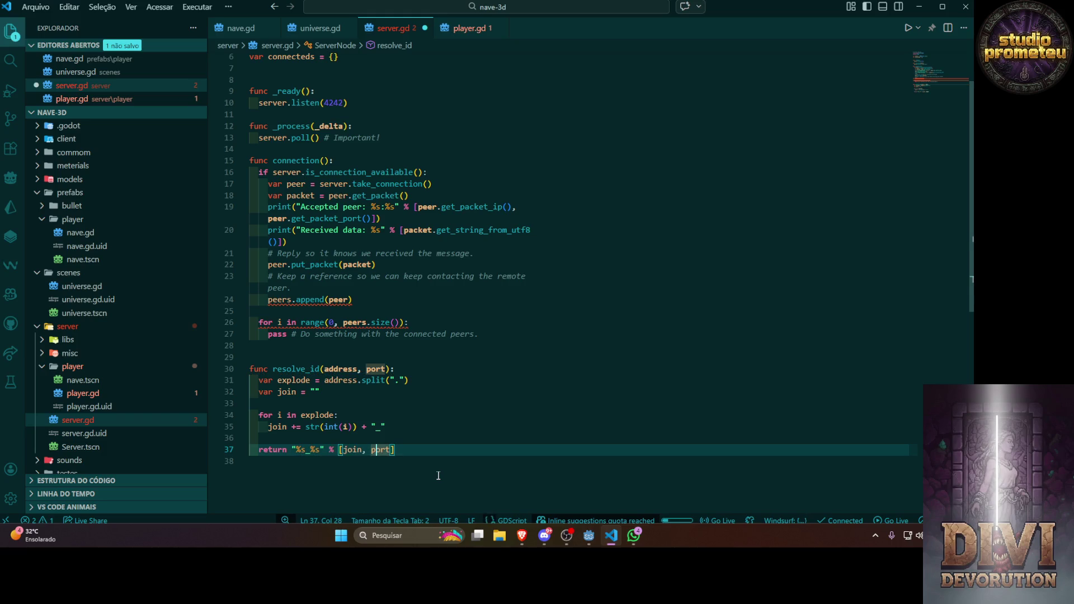
{"action": "key", "text": "Left"}
{"action": "key", "text": "Left"}
{"action": "key", "text": "Left"}
{"action": "key", "text": "BackSpace"}
{"action": "type", "text": "-"}
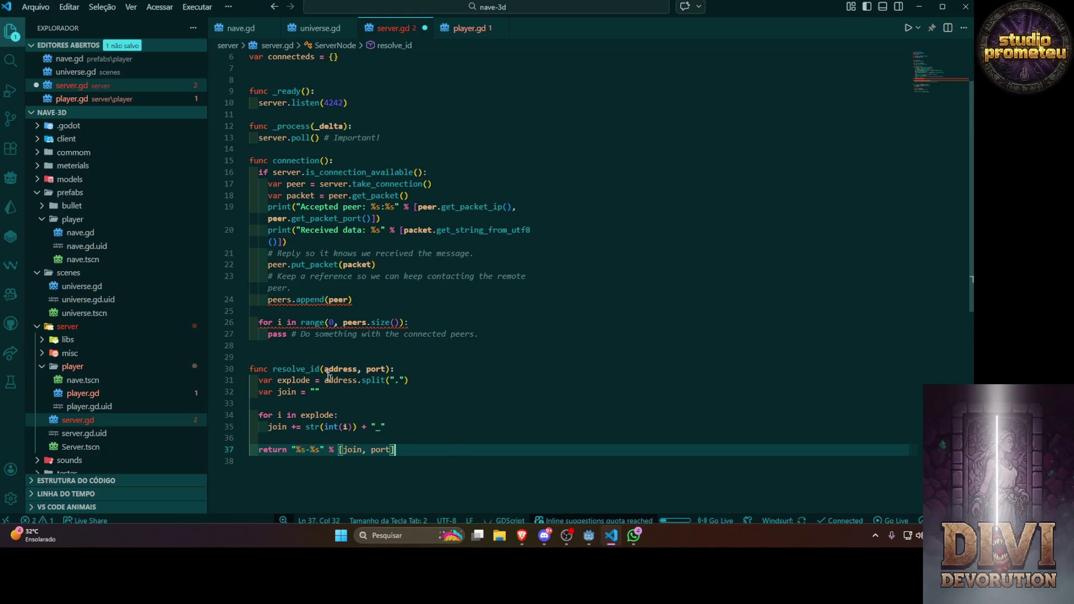
{"action": "double_click", "coordinate": [302, 369]}
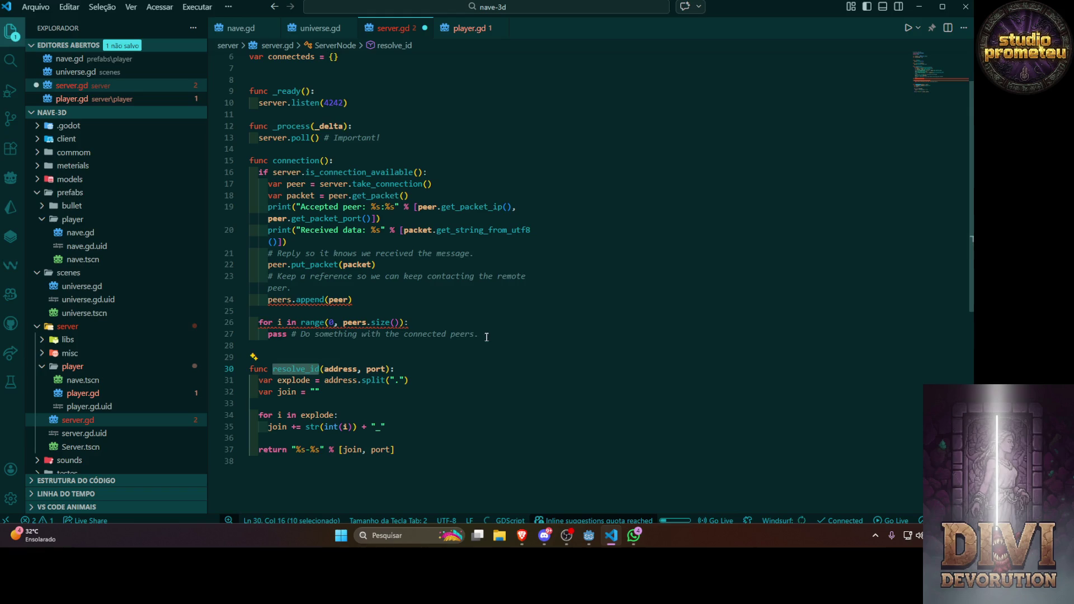
{"action": "mouse_move", "coordinate": [480, 335]}
{"action": "left_mouse_down"}
{"action": "mouse_move", "coordinate": [255, 313]}
{"action": "mouse_move", "coordinate": [261, 297]}
{"action": "left_mouse_up"}
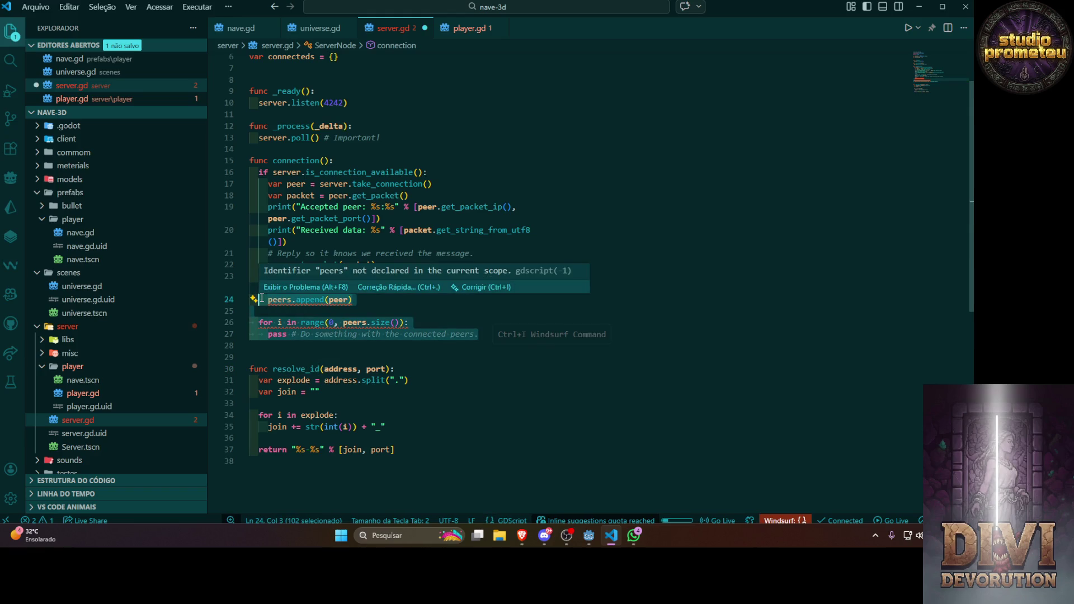
Comment out lines 24–27 and add resolve_id(peer.get_packet_ip(), peer.get_packet_port()) below
{"action": "key", "text": "ctrl+slash"}
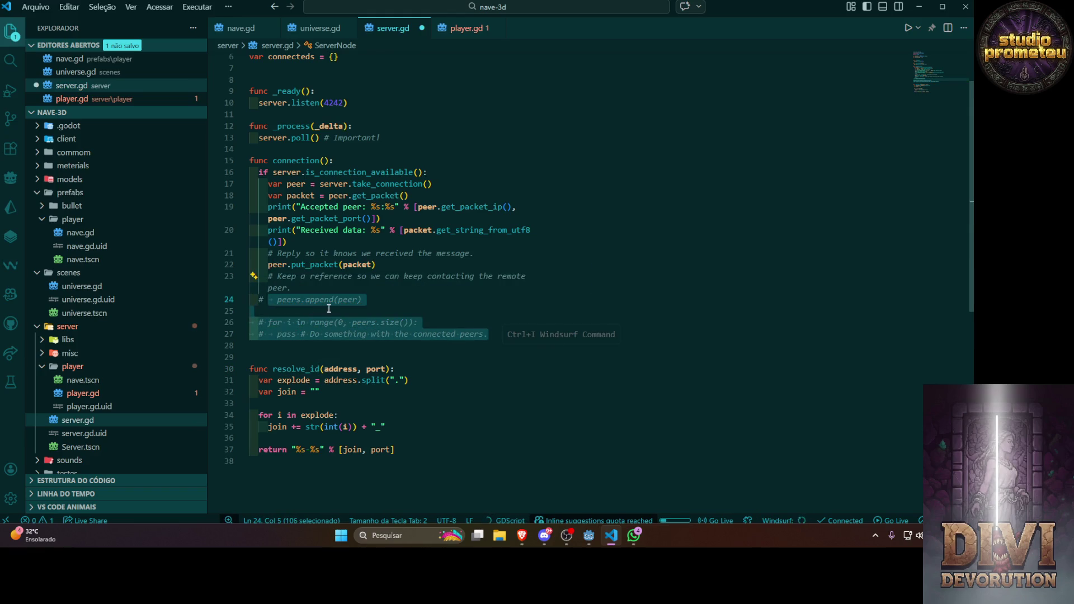
{"action": "left_click", "coordinate": [329, 287]}
{"action": "left_click", "coordinate": [364, 300]}
{"action": "key", "text": "Return"}
{"action": "key", "text": "Return"}
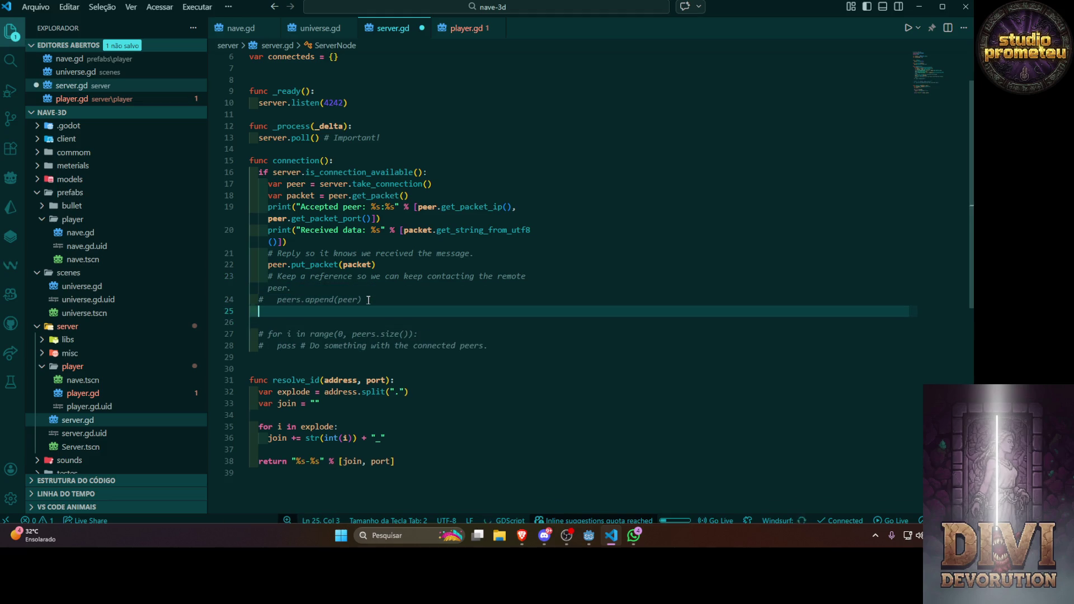
{"action": "key", "text": "ctrl+v"}
{"action": "key", "text": "Tab"}
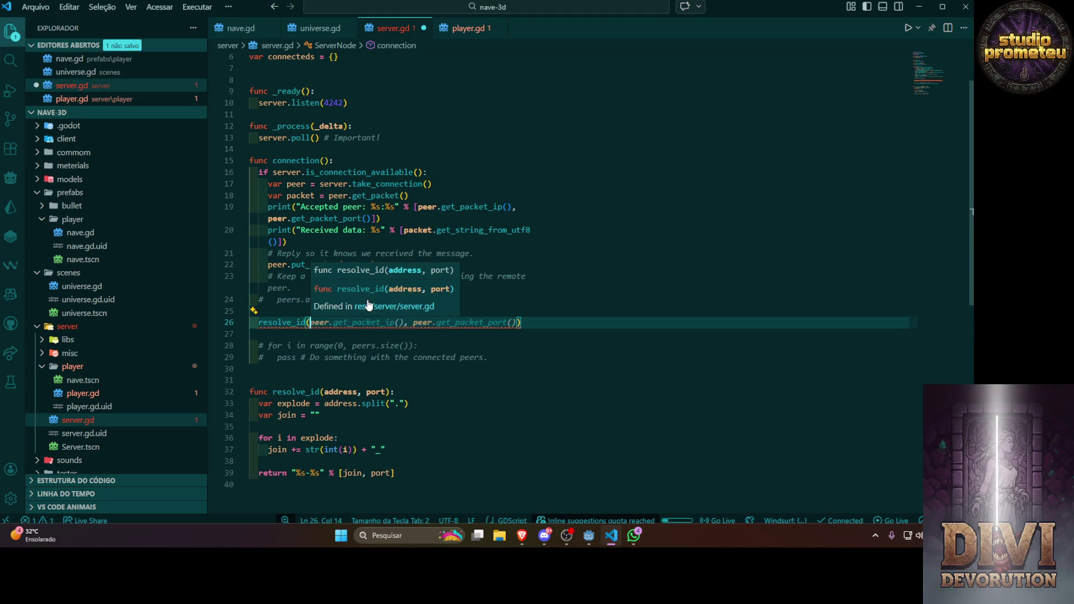
{"action": "key", "text": "End"}
Check the commented peers lines and save server.gd
{"action": "left_click", "coordinate": [446, 358]}
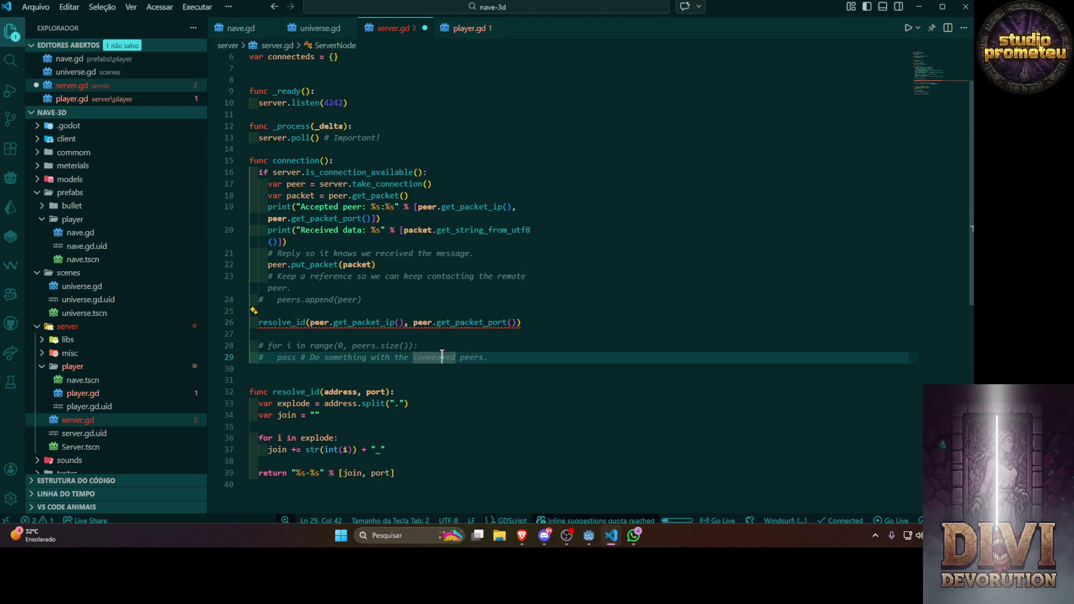
{"action": "left_click", "coordinate": [530, 357]}
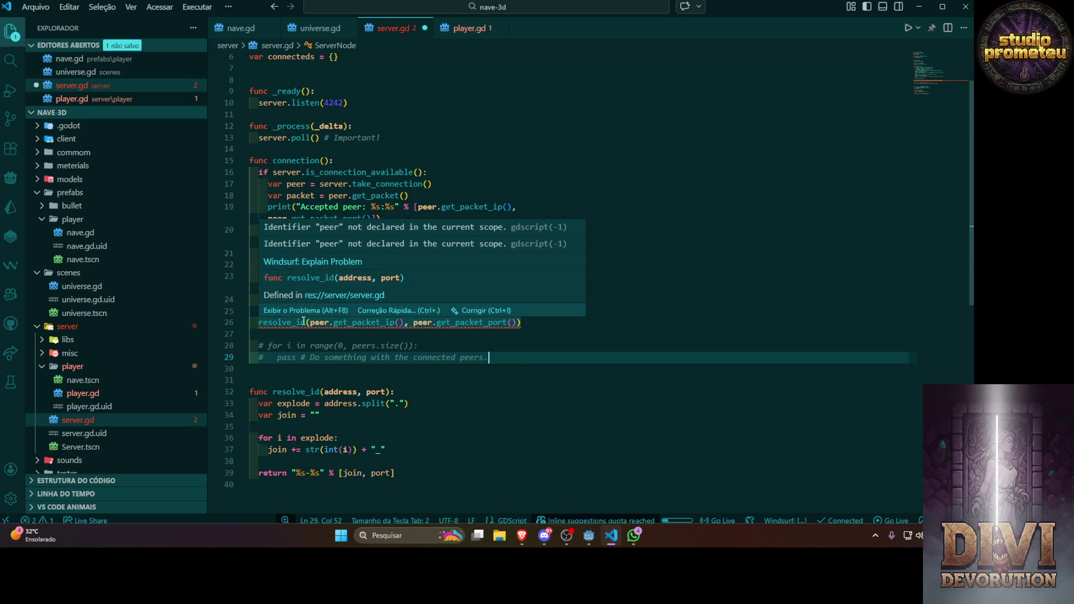
{"action": "key", "text": "Left"}
{"action": "key", "text": "Left"}
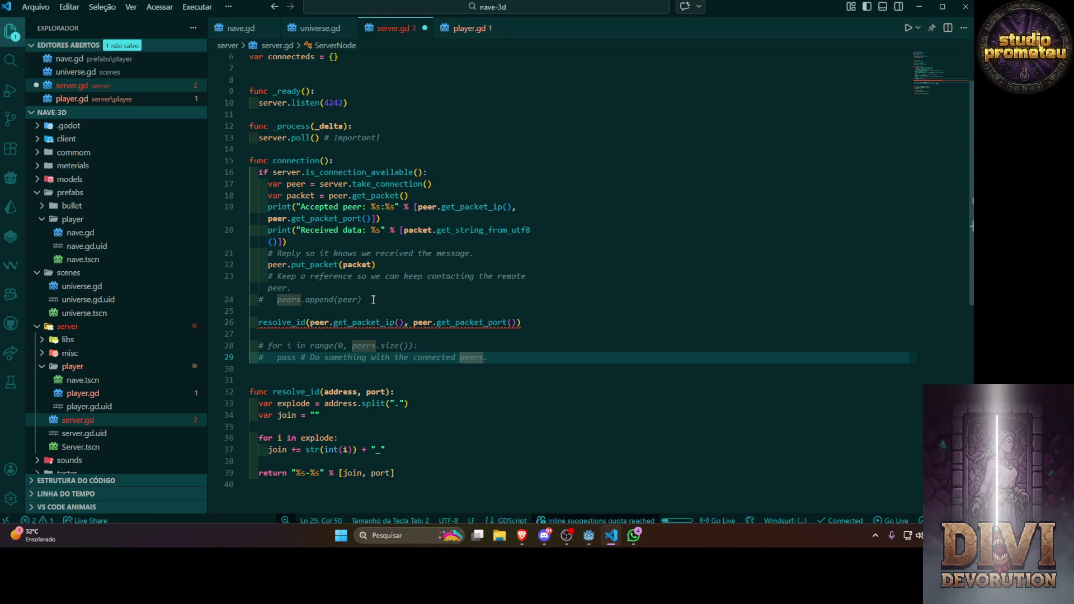
{"action": "left_click", "coordinate": [454, 311]}
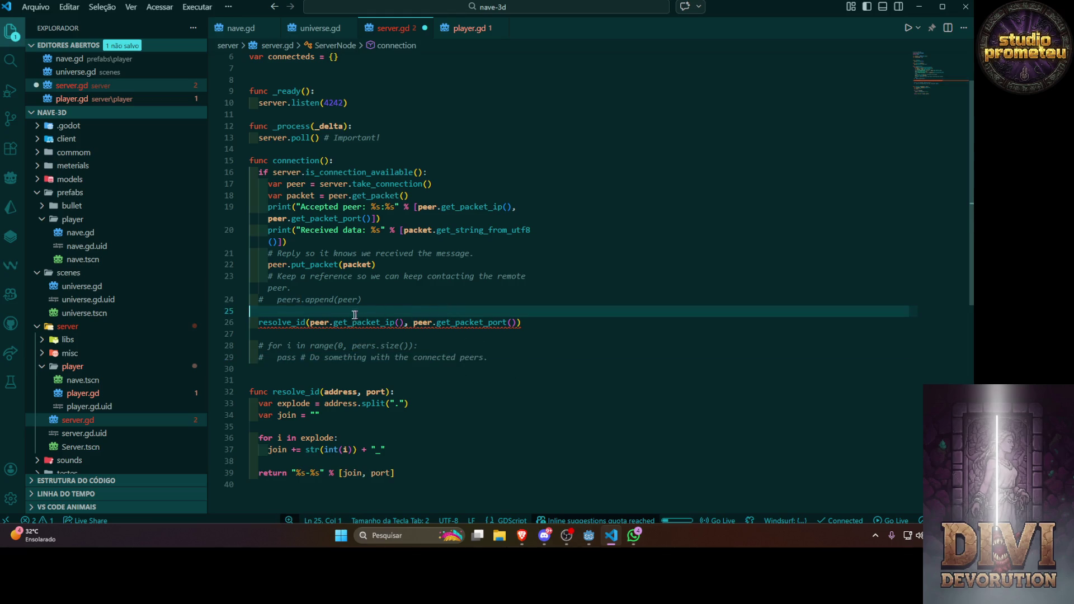
{"action": "scroll", "coordinate": [569, 317], "scroll_direction": "down", "scroll_amount": 1}
{"action": "left_click", "coordinate": [576, 313]}
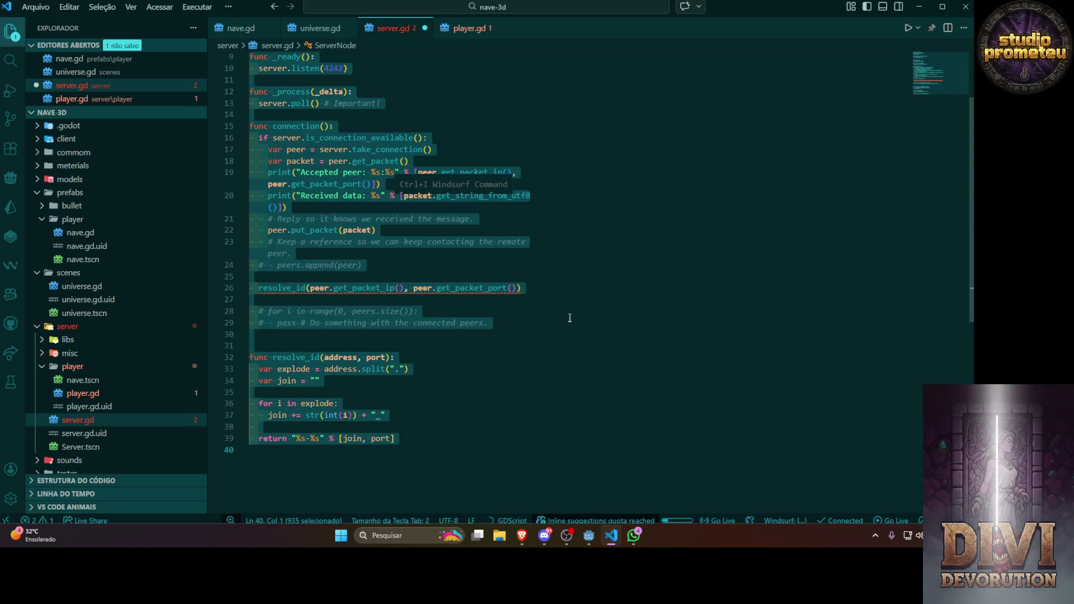
{"action": "key", "text": "ctrl+s"}
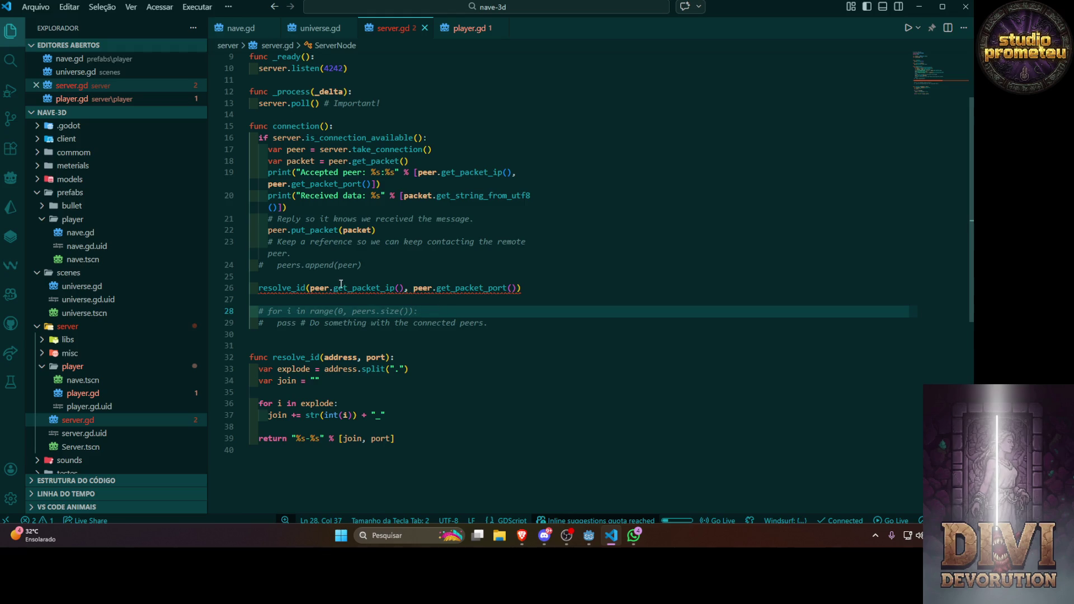
Review the code from var peer to resolve_id and select the connection function name
{"action": "mouse_move", "coordinate": [346, 287]}
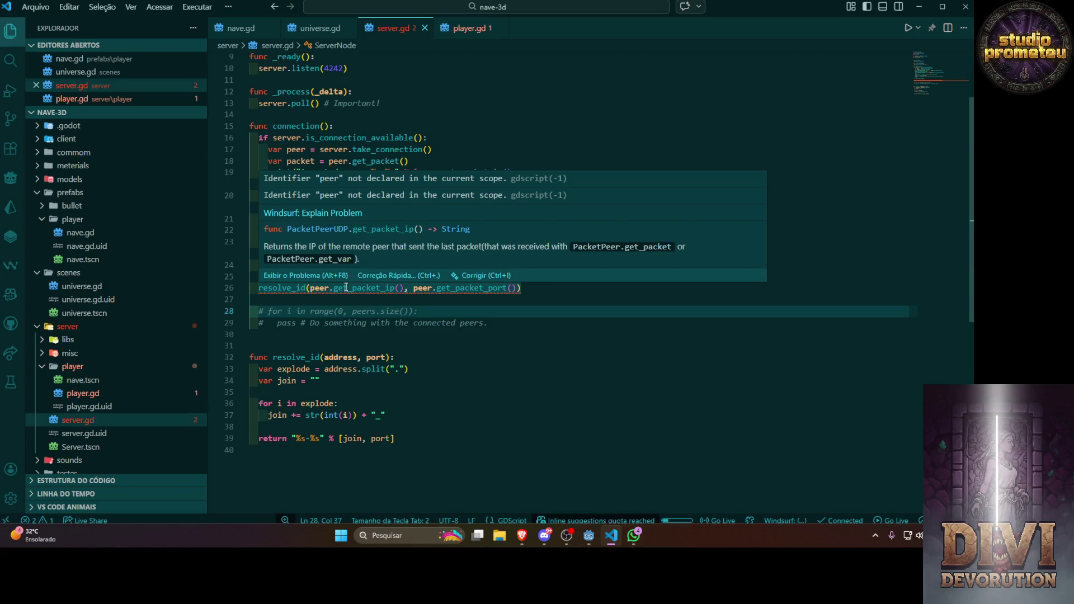
{"action": "left_click", "coordinate": [343, 323]}
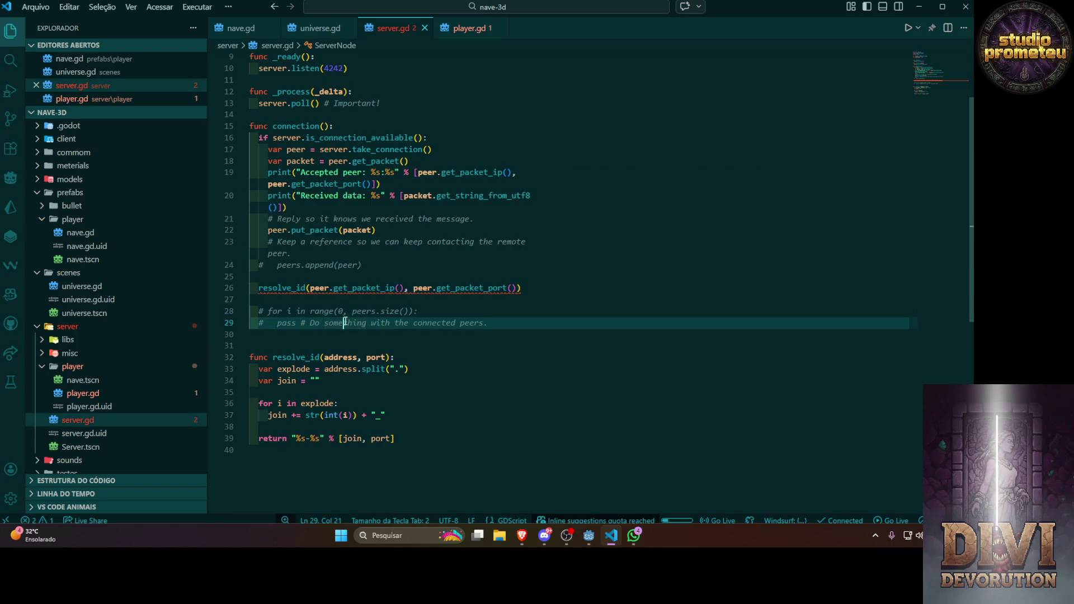
{"action": "mouse_move", "coordinate": [287, 291]}
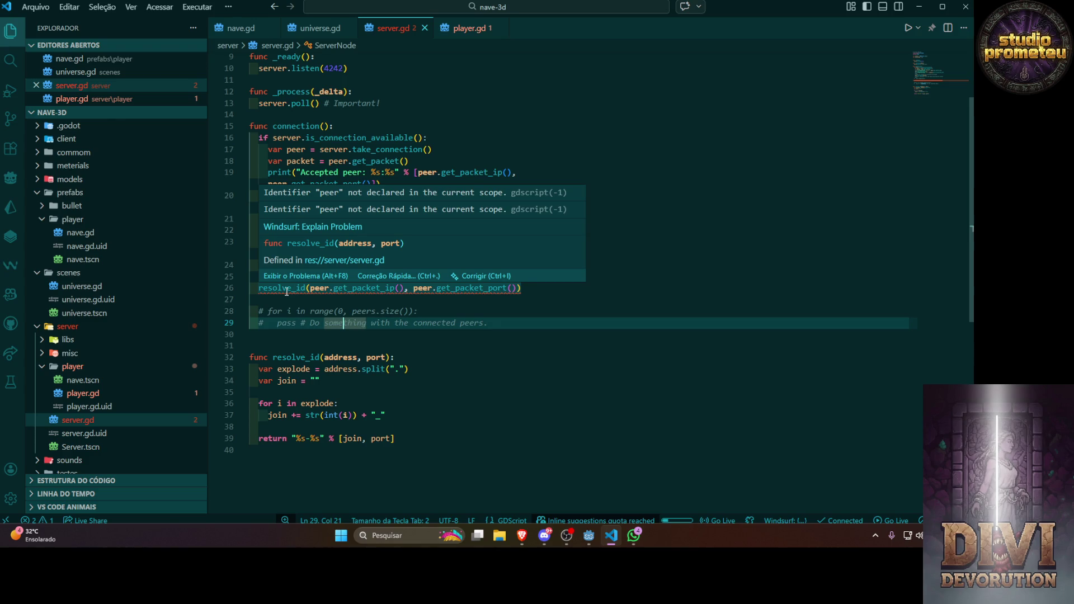
{"action": "left_click", "coordinate": [483, 345]}
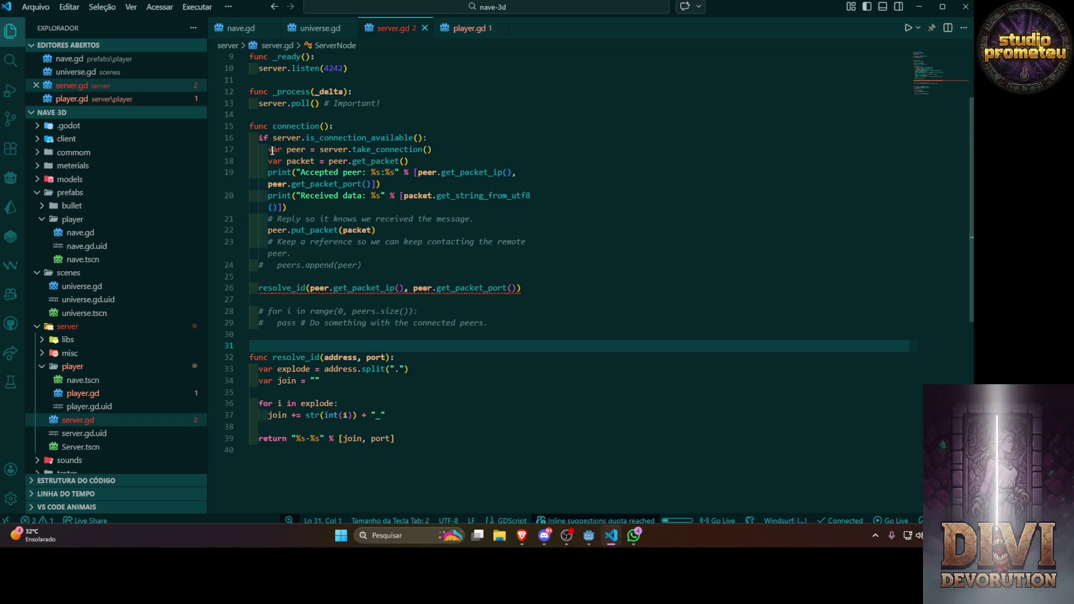
{"action": "mouse_move", "coordinate": [273, 151]}
{"action": "left_mouse_down"}
{"action": "mouse_move", "coordinate": [313, 162]}
{"action": "mouse_move", "coordinate": [324, 257]}
{"action": "mouse_move", "coordinate": [356, 289]}
{"action": "mouse_move", "coordinate": [507, 323]}
{"action": "left_mouse_up"}
{"action": "left_click", "coordinate": [406, 103]}
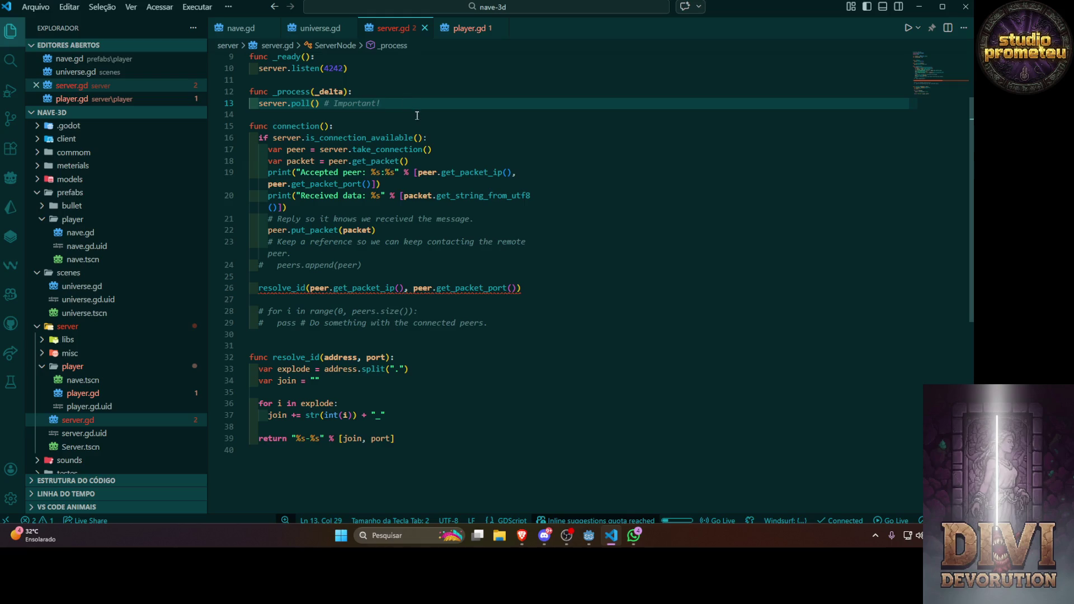
{"action": "double_click", "coordinate": [279, 127]}
{"action": "key", "text": "ctrl+c"}
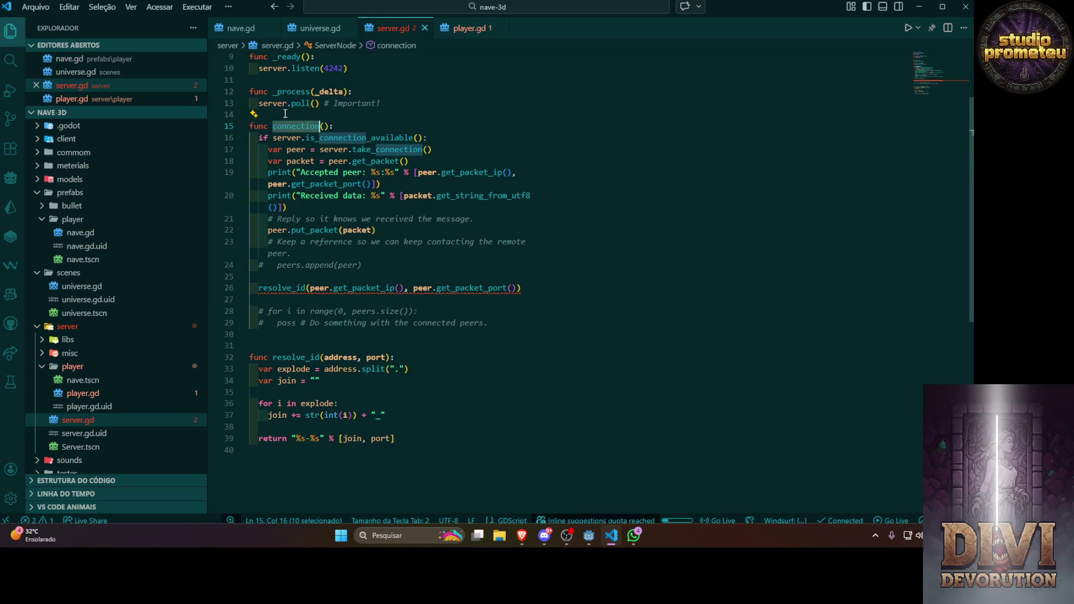
Call connection() under server.poll() in _process
{"action": "left_click", "coordinate": [285, 113]}
{"action": "key", "text": "ctrl+v"}
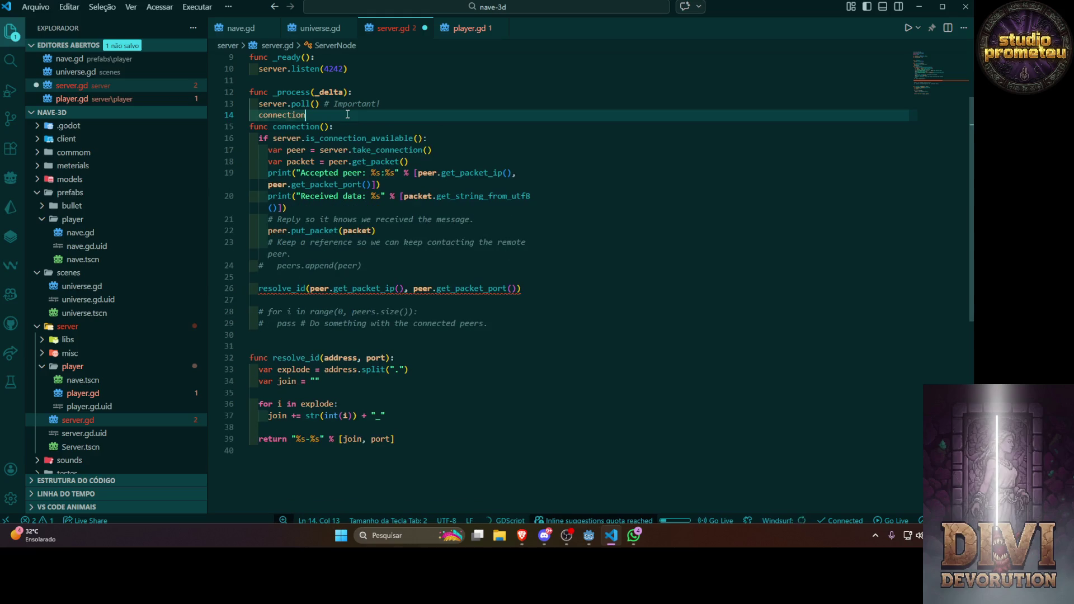
{"action": "type", "text": "()"}
{"action": "key", "text": "Return"}
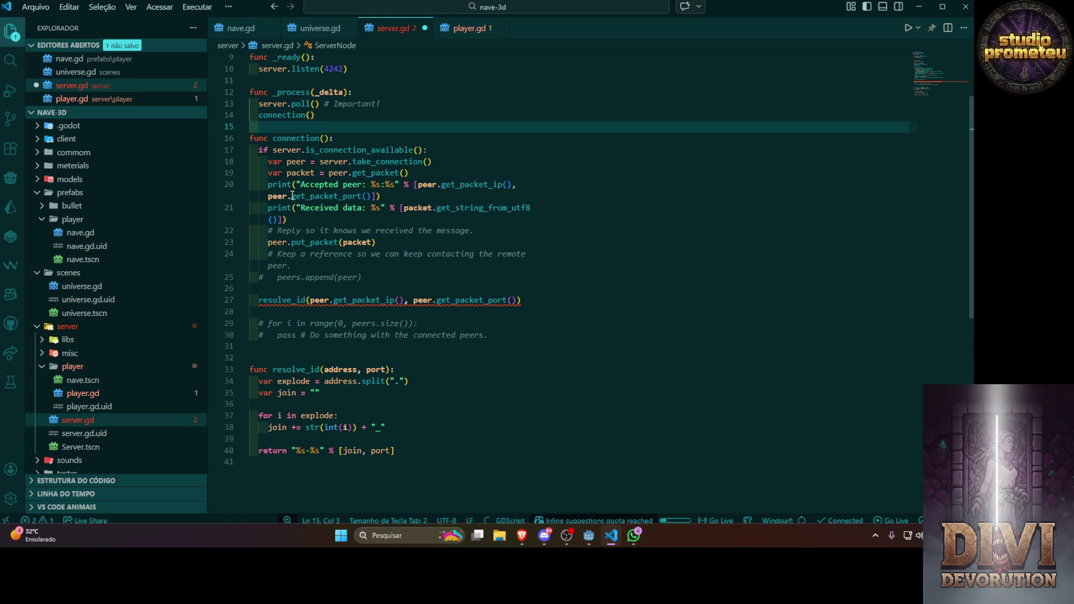
Move the resolve_id call to right after var packet = peer.get_packet() and save server.gd
{"action": "double_click", "coordinate": [280, 196]}
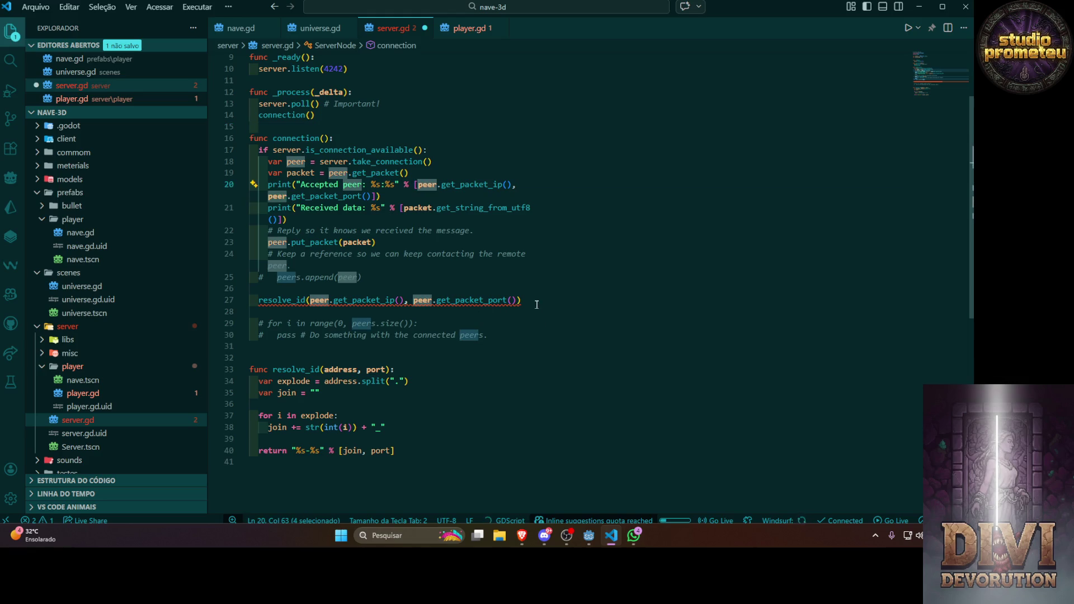
{"action": "left_click_drag", "start_coordinate": [537, 304], "coordinate": [258, 301]}
{"action": "key", "text": "ctrl+c"}
{"action": "key", "text": "BackSpace"}
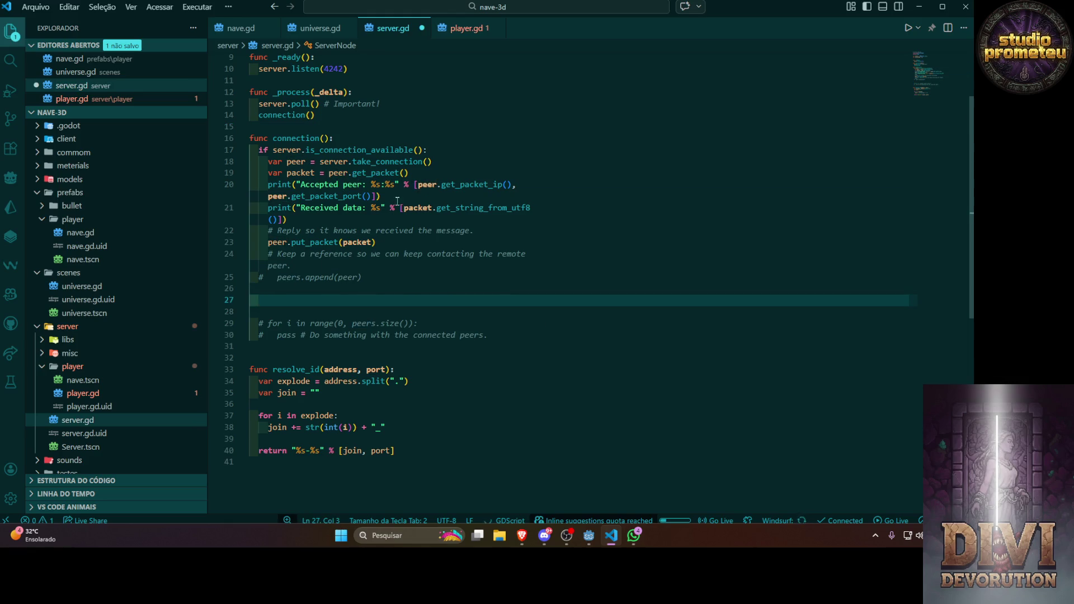
{"action": "left_click", "coordinate": [399, 196]}
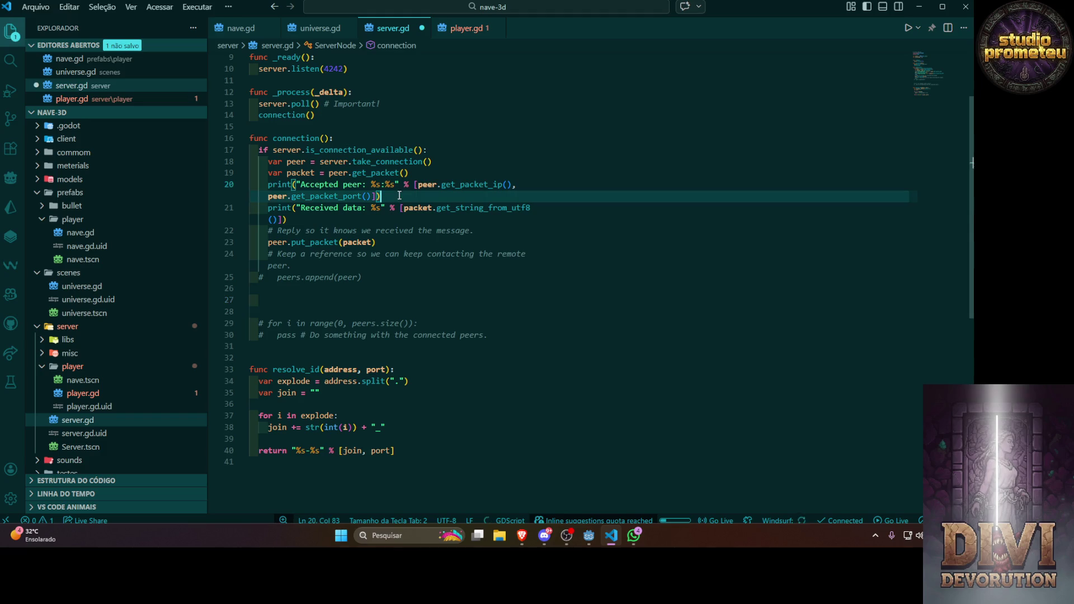
{"action": "left_click", "coordinate": [421, 174]}
{"action": "key", "text": "Return"}
{"action": "key", "text": "ctrl+v"}
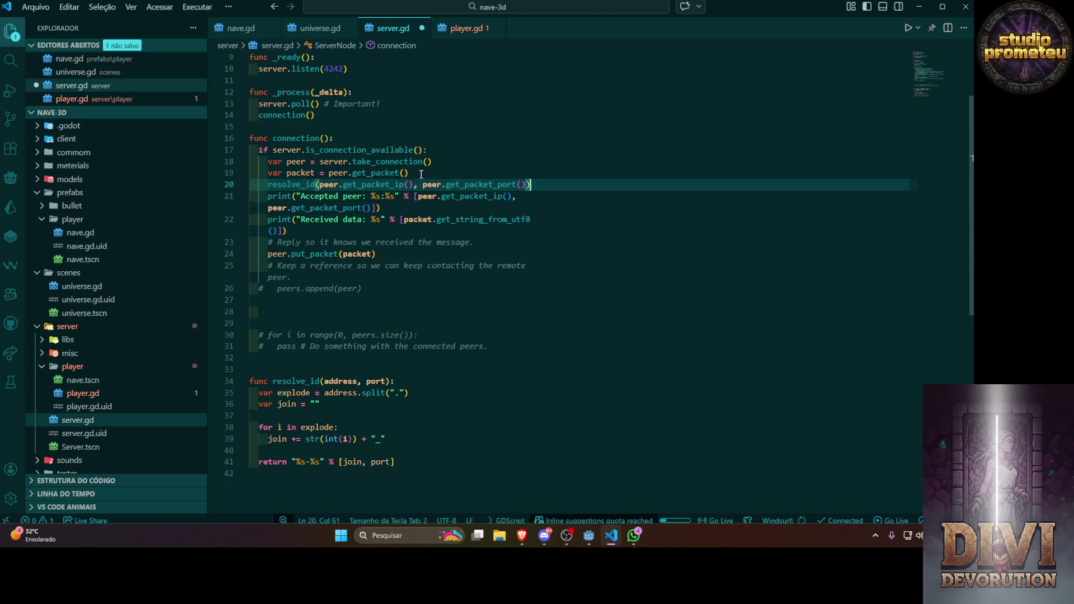
{"action": "left_click", "coordinate": [569, 263]}
{"action": "key", "text": "ctrl+s"}
{"action": "left_click", "coordinate": [408, 323]}
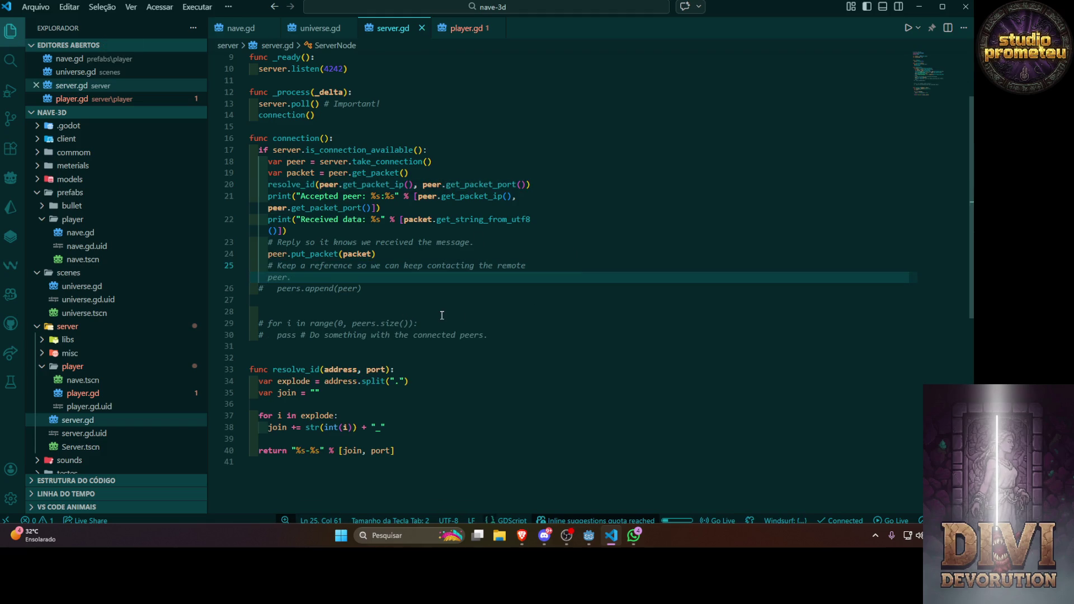
{"action": "key", "text": "BackSpace"}
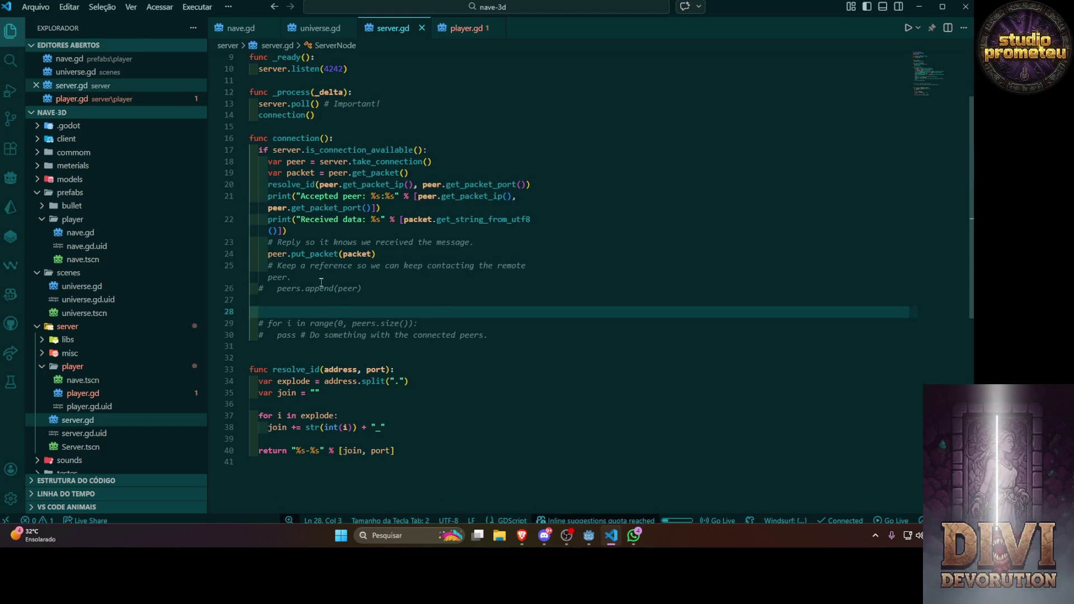
Review the take_connection, connection() and received-data print lines
{"action": "left_click", "coordinate": [543, 163]}
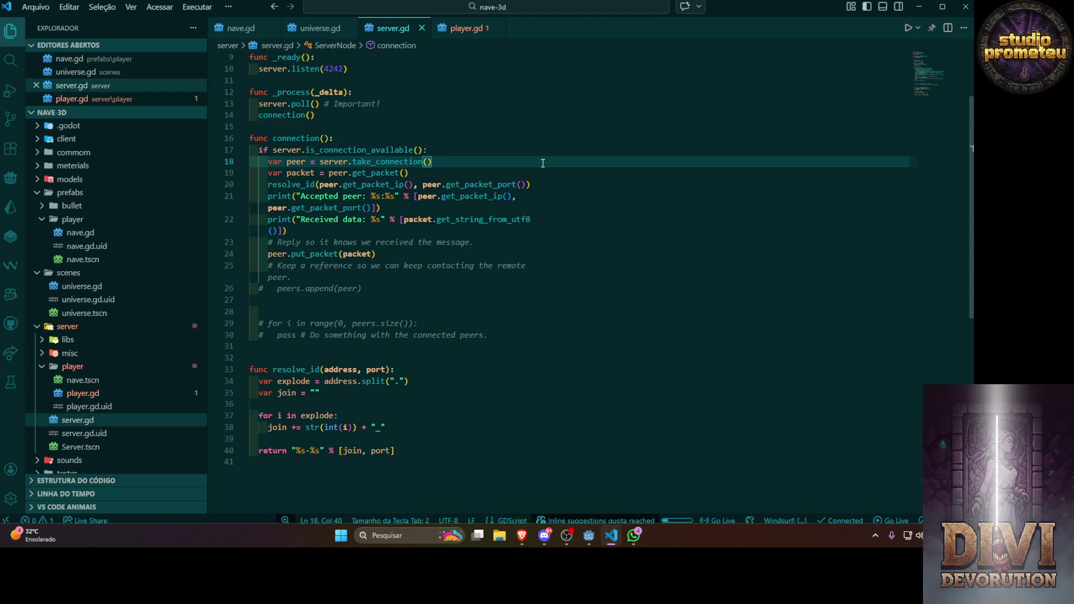
{"action": "left_click", "coordinate": [413, 115]}
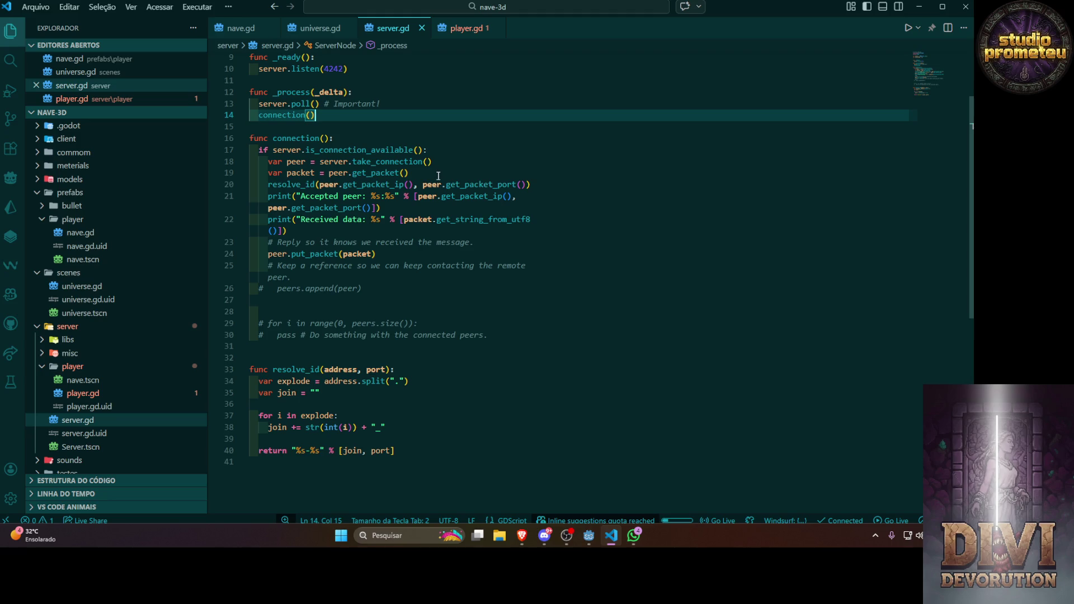
{"action": "left_click", "coordinate": [356, 229]}
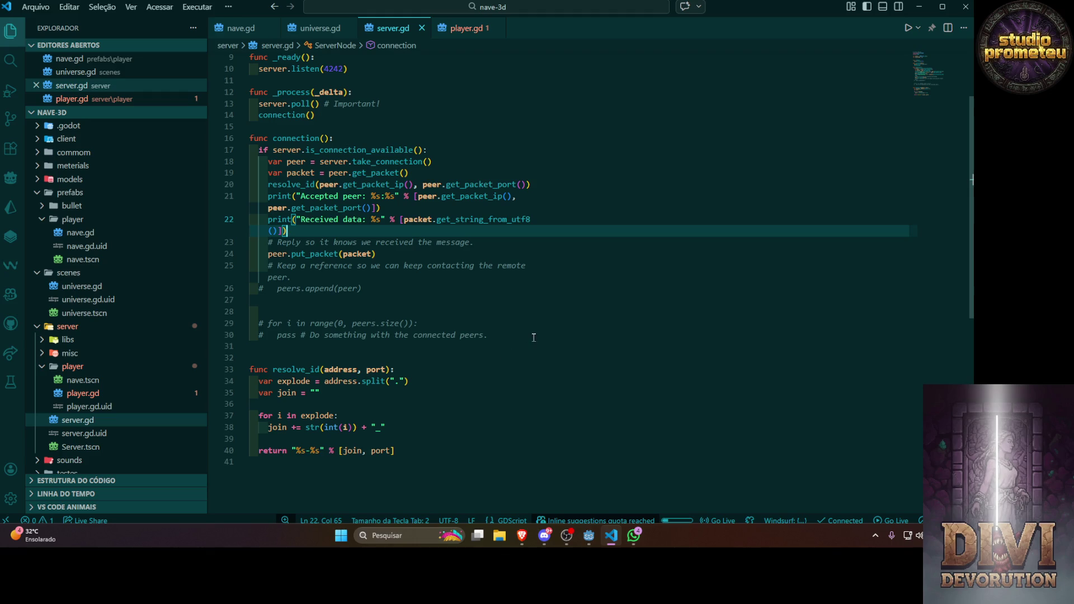
Store the resolve_id result in var id, add print(id) below, and save server.gd
{"action": "left_click", "coordinate": [266, 185]}
{"action": "type", "text": "var id "}
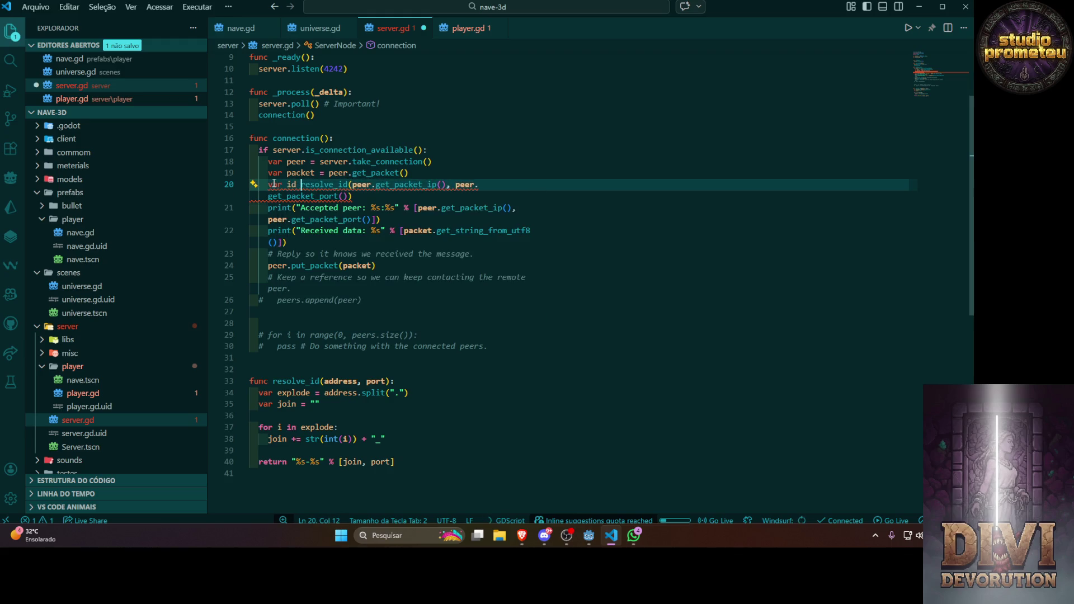
{"action": "type", "text": "="}
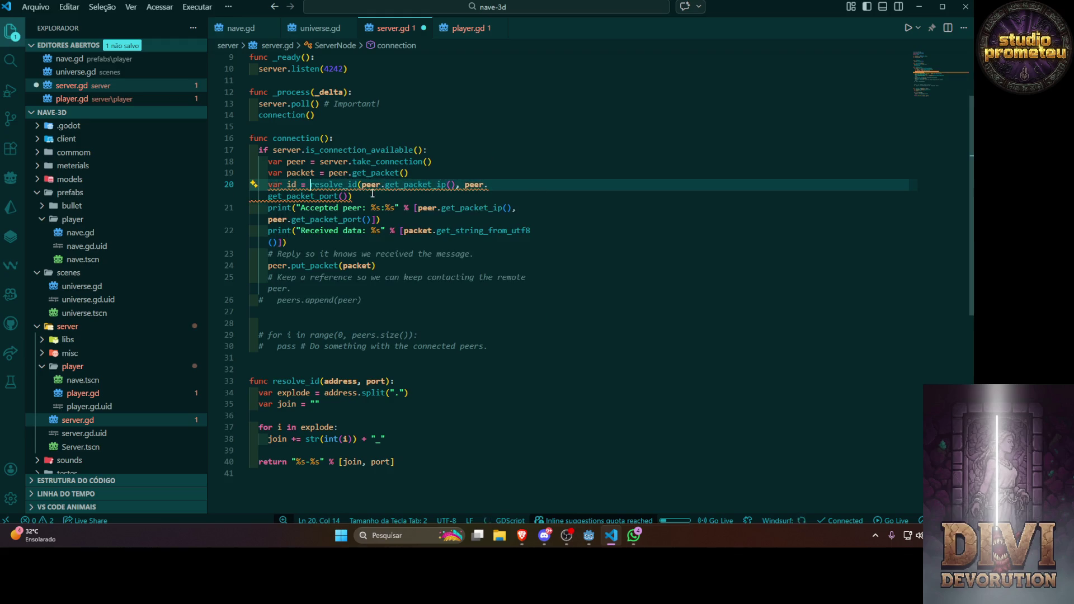
{"action": "left_click", "coordinate": [372, 193]}
{"action": "key", "text": "Return"}
{"action": "type", "text": "pr"}
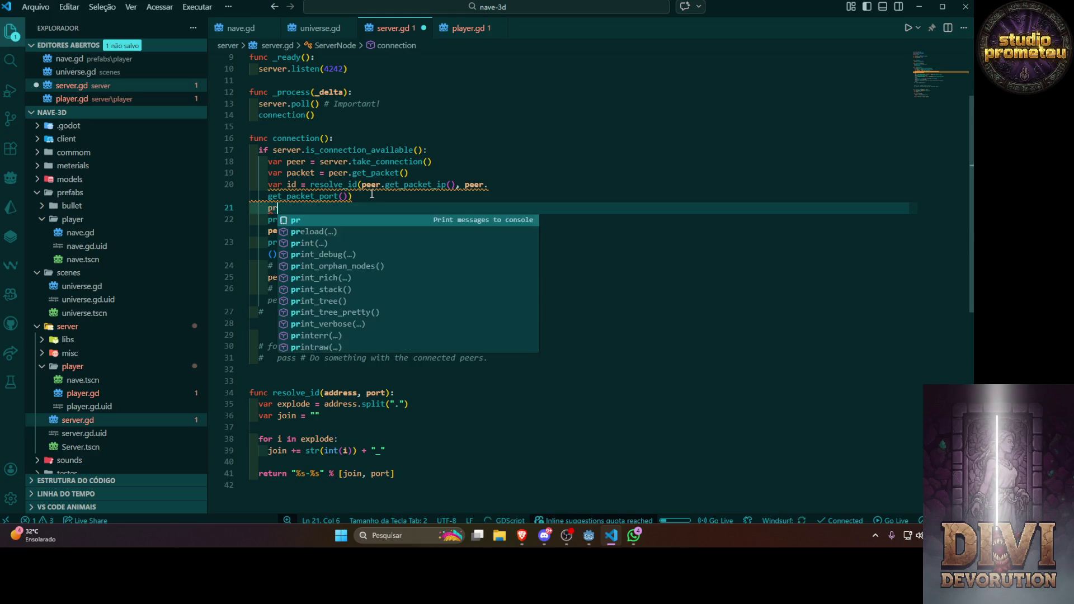
{"action": "type", "text": "int("}
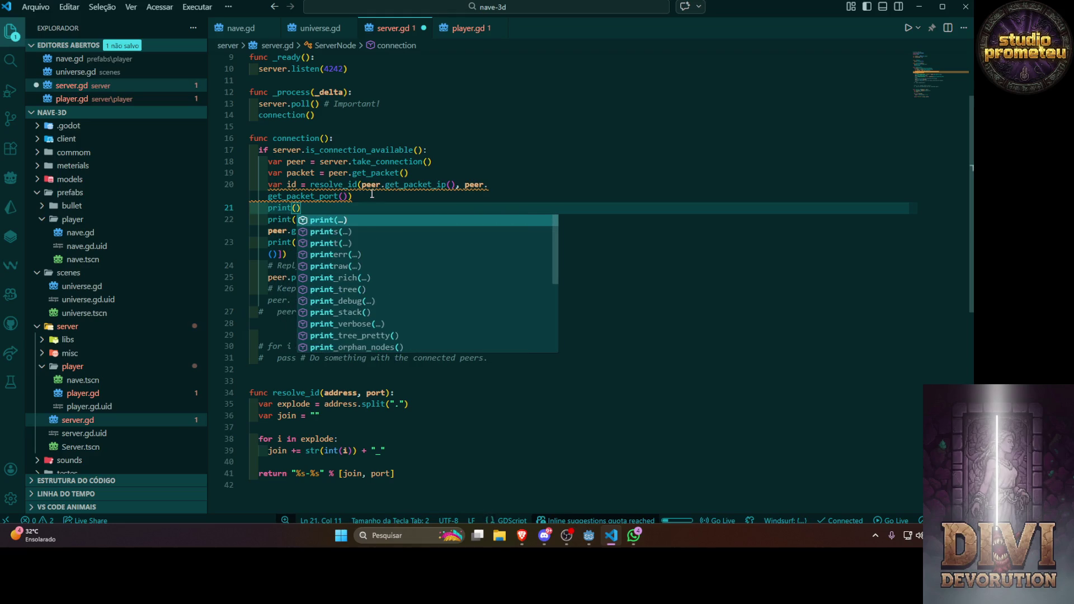
{"action": "type", "text": "id"}
{"action": "left_click", "coordinate": [408, 199]}
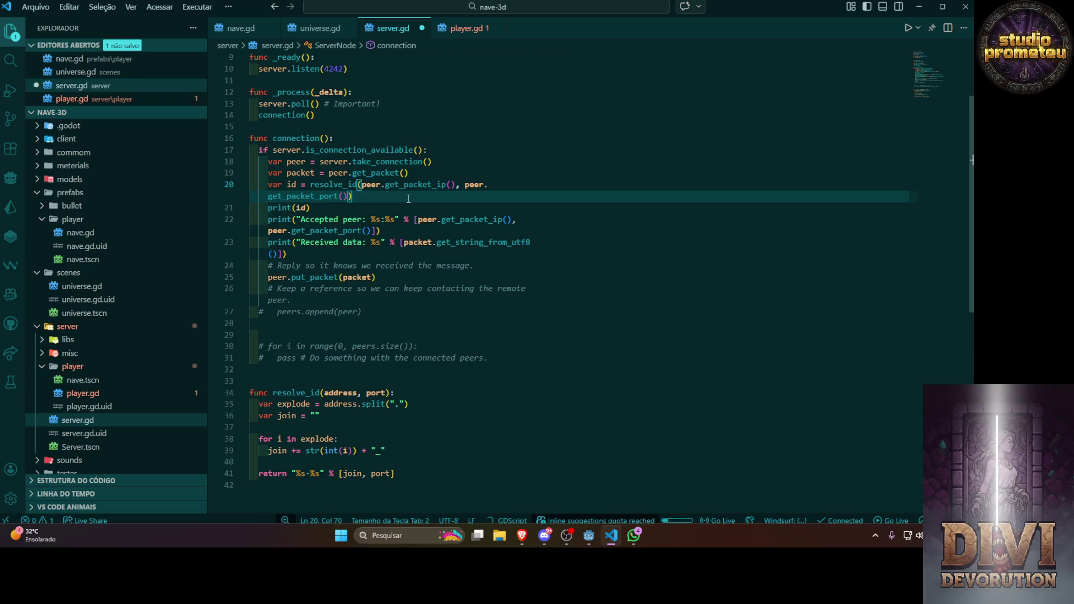
{"action": "key", "text": "ctrl+s"}
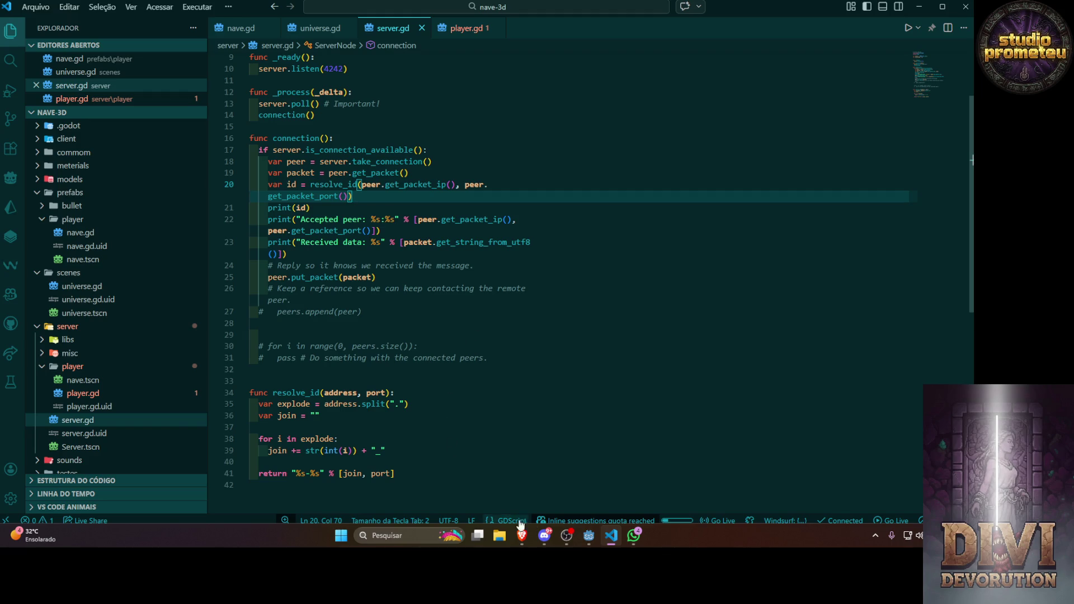
{"action": "left_click", "coordinate": [319, 28]}
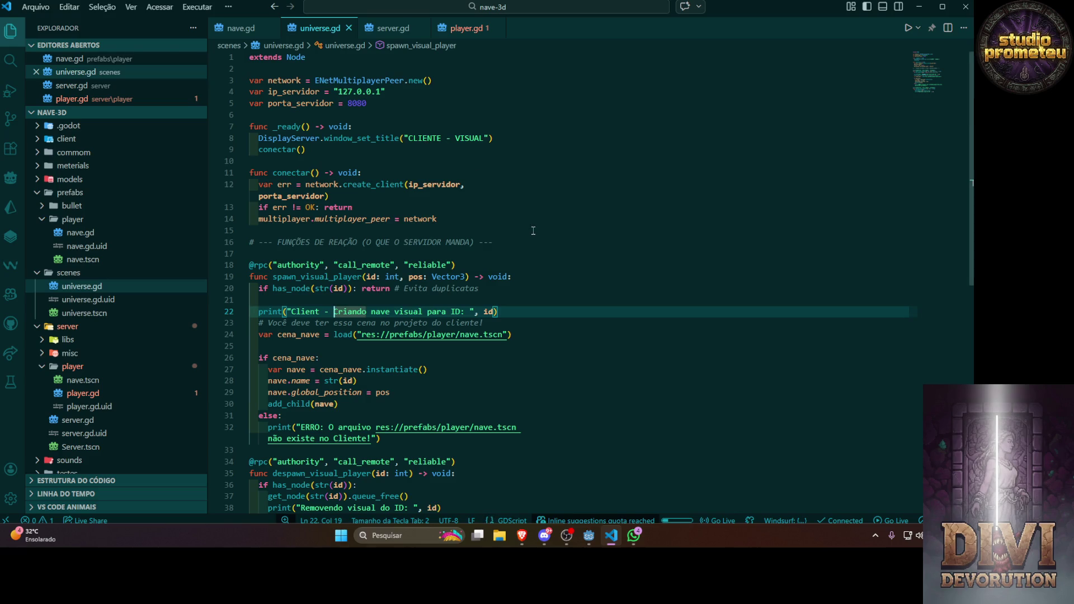
Clear universe.gd, paste the client_node.gd example from the UDPServer docs, and save
{"action": "key", "text": "ctrl+a"}
{"action": "key", "text": "BackSpace"}
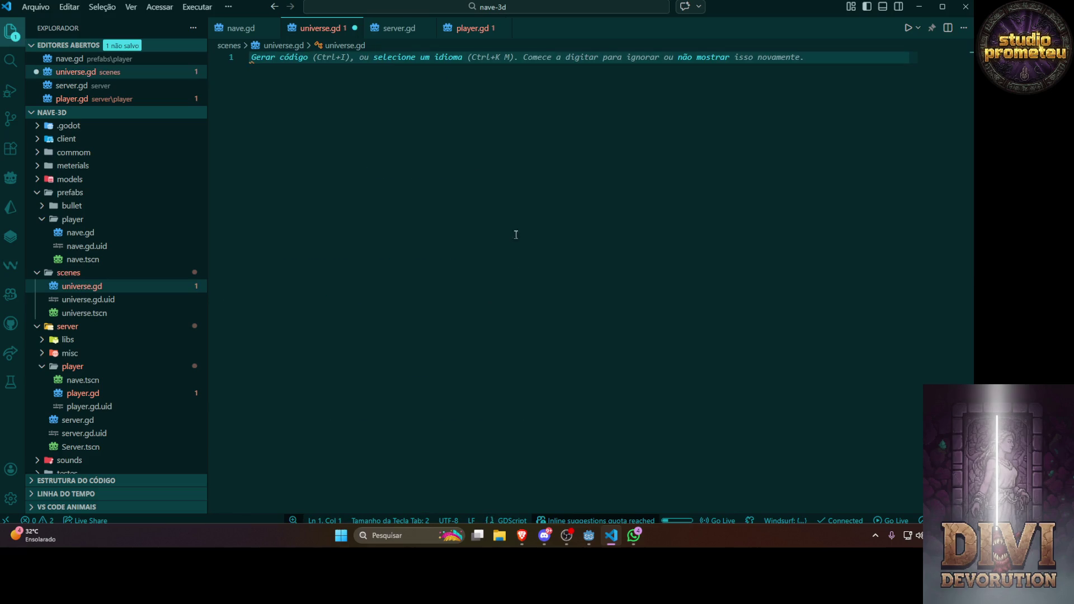
{"action": "key", "text": "alt+Tab"}
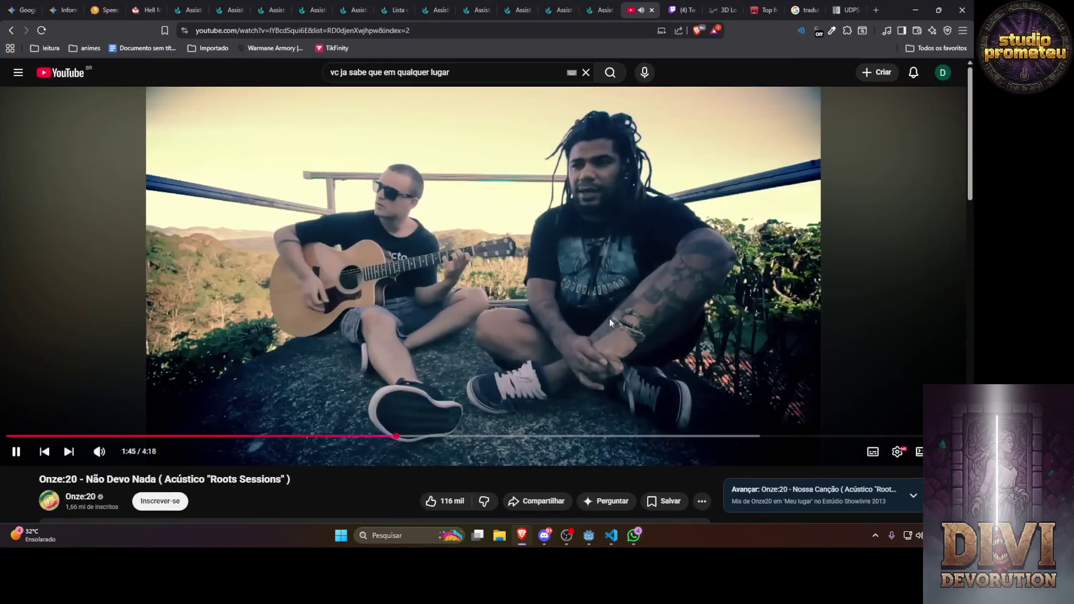
{"action": "left_click", "coordinate": [845, 11]}
{"action": "scroll", "coordinate": [710, 270], "scroll_direction": "down", "scroll_amount": 4}
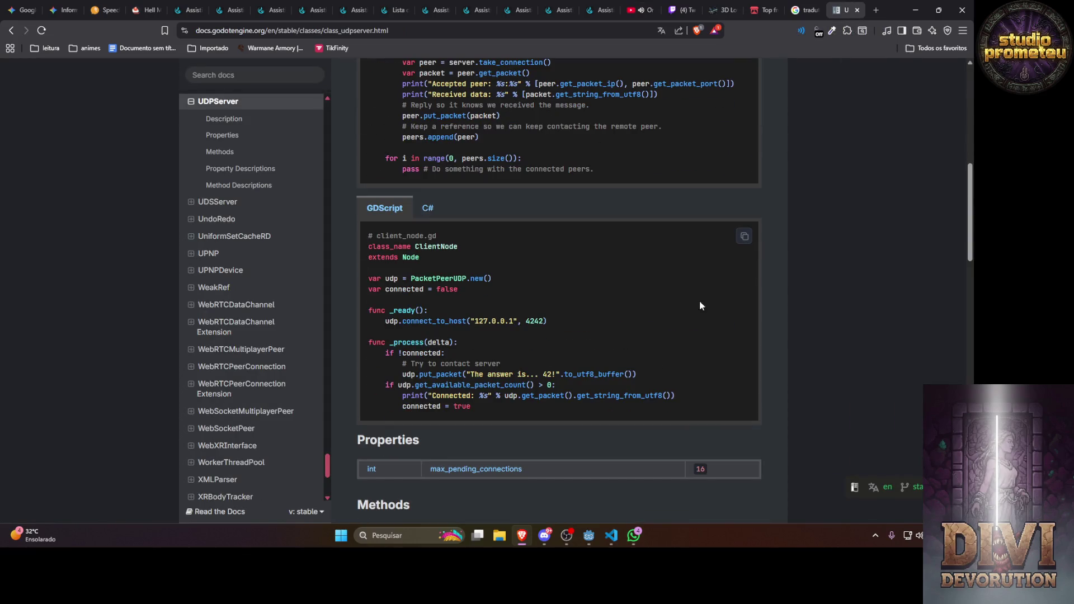
{"action": "left_click", "coordinate": [745, 235]}
{"action": "left_click", "coordinate": [611, 536]}
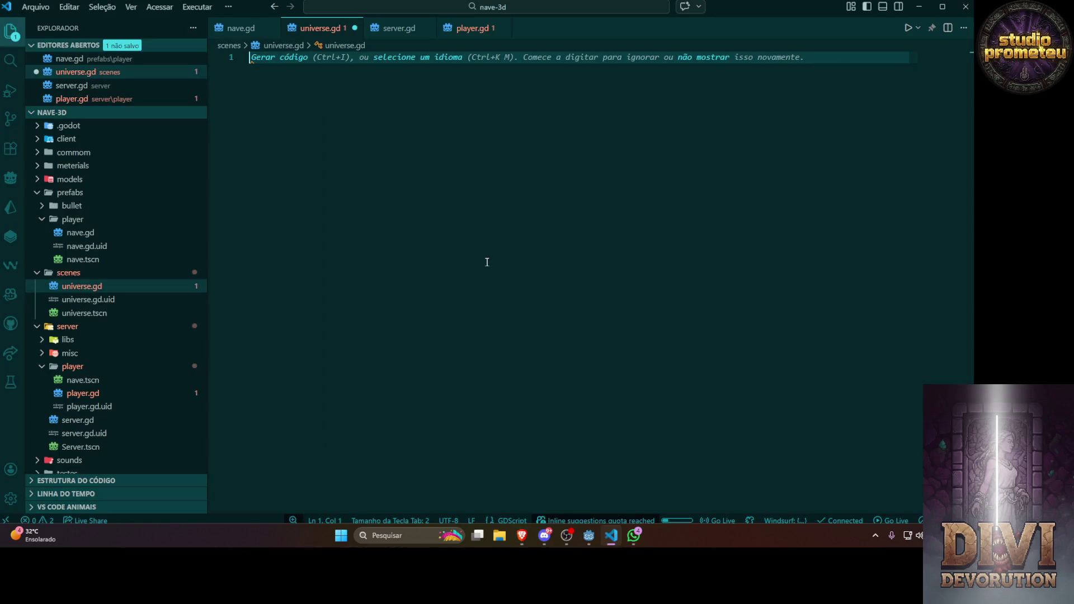
{"action": "key", "text": "alt+Tab"}
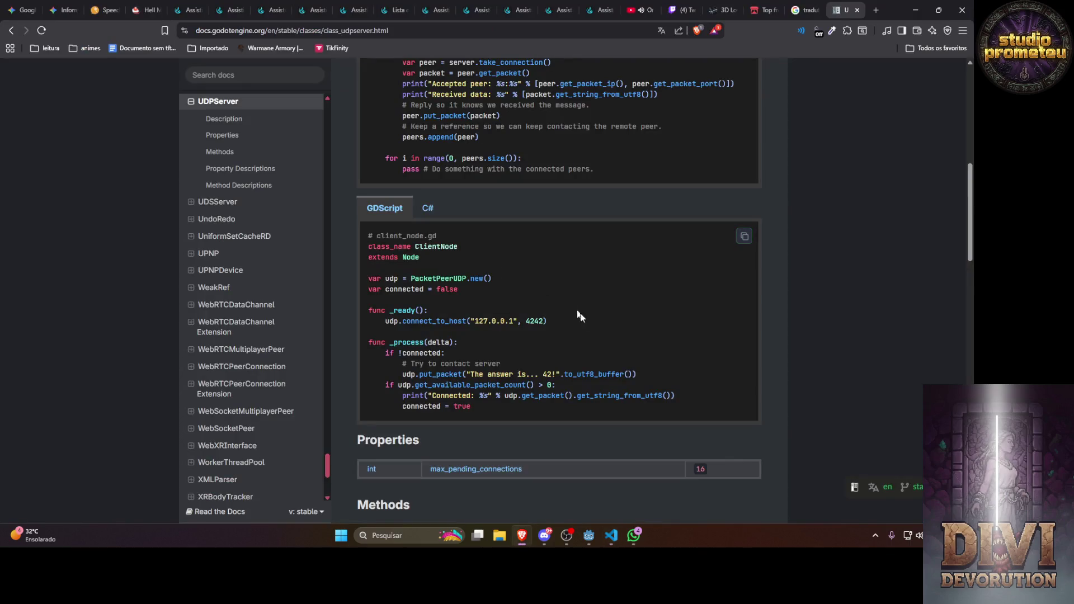
{"action": "left_click", "coordinate": [745, 237]}
{"action": "key", "text": "alt+Tab"}
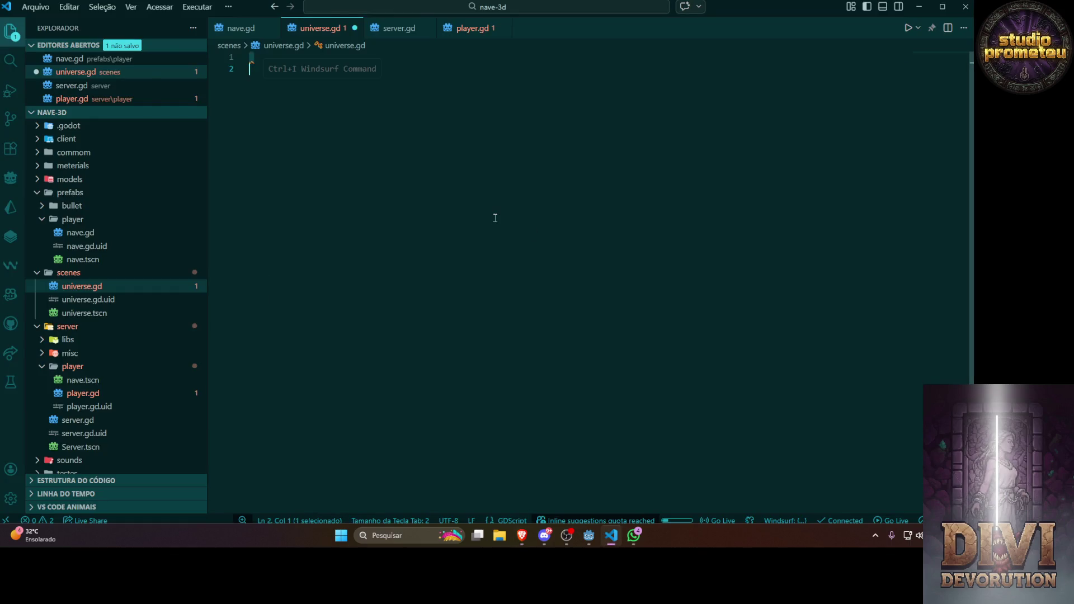
{"action": "key", "text": "ctrl+v"}
{"action": "key", "text": "ctrl+s"}
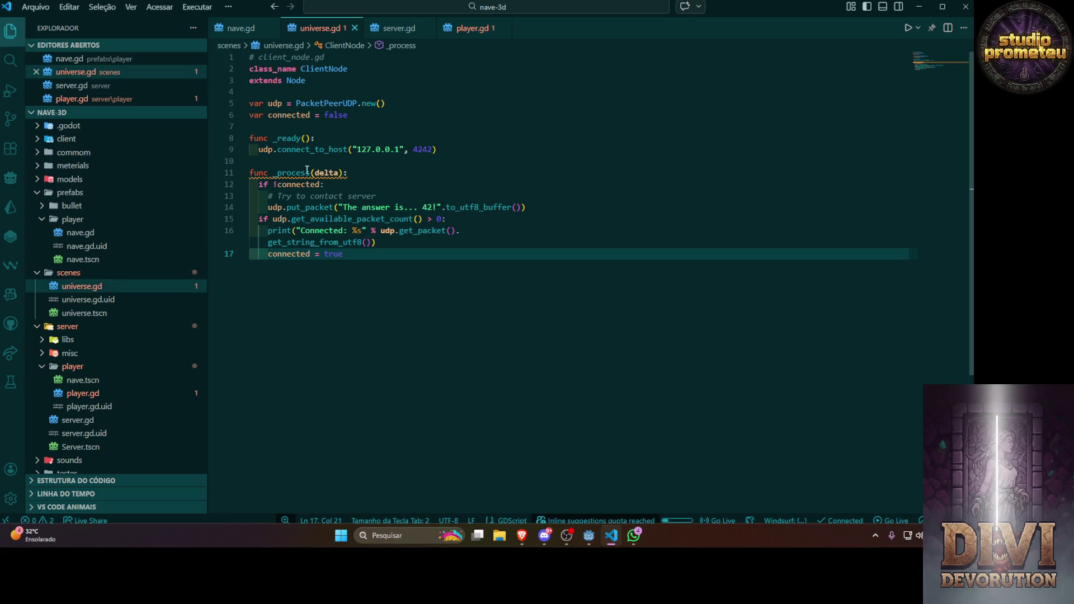
Try adding +_ before the delta parameter, undo it, and return to Godot
{"action": "left_click", "coordinate": [313, 173]}
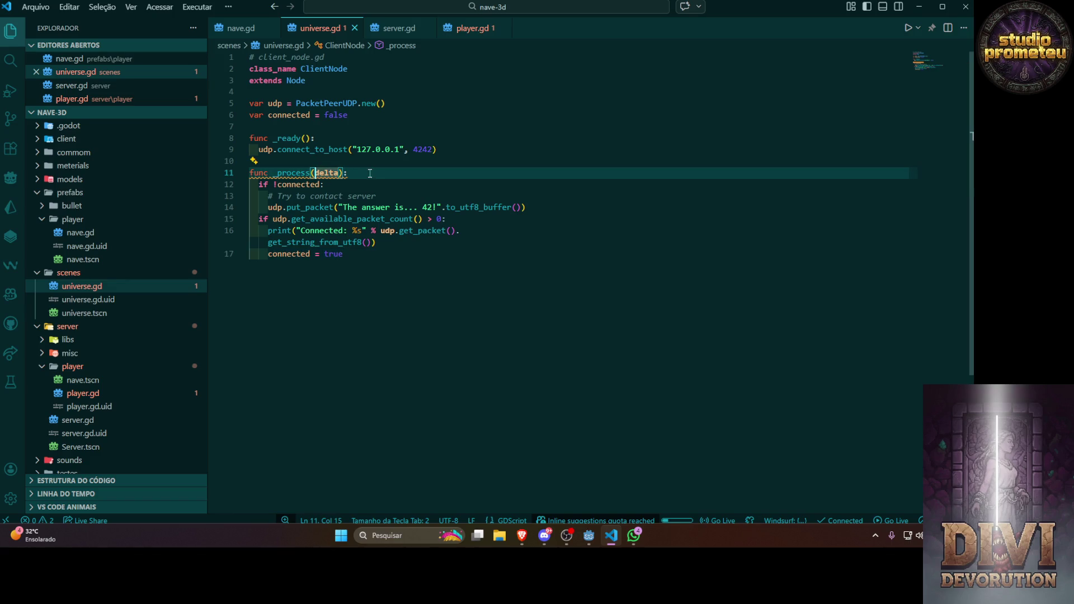
{"action": "type", "text": "+_"}
{"action": "key", "text": "ctrl+z"}
{"action": "key", "text": "ctrl+z"}
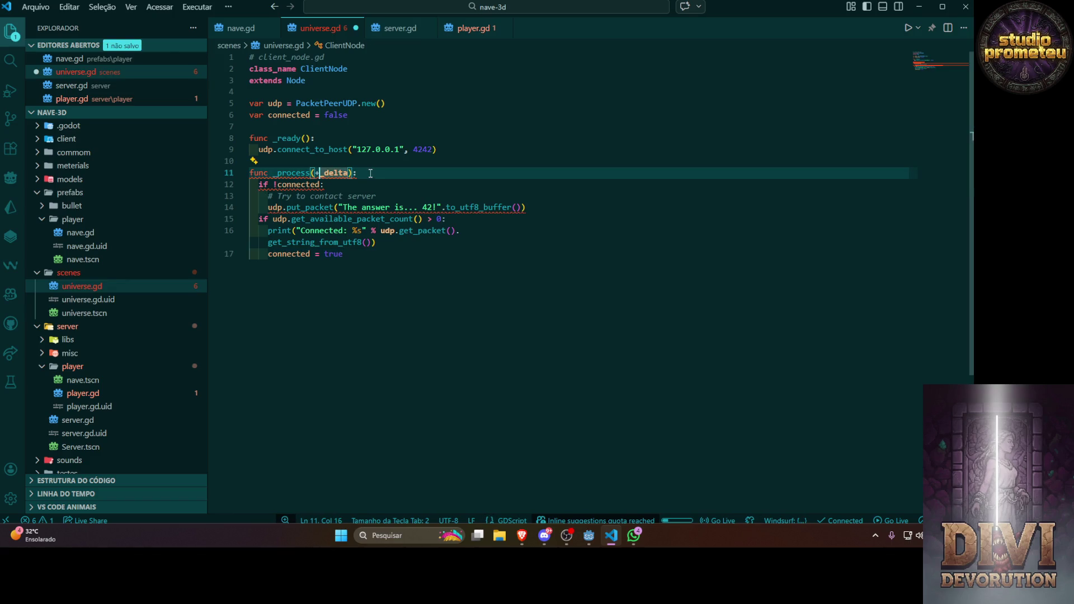
{"action": "key", "text": "alt+Tab"}
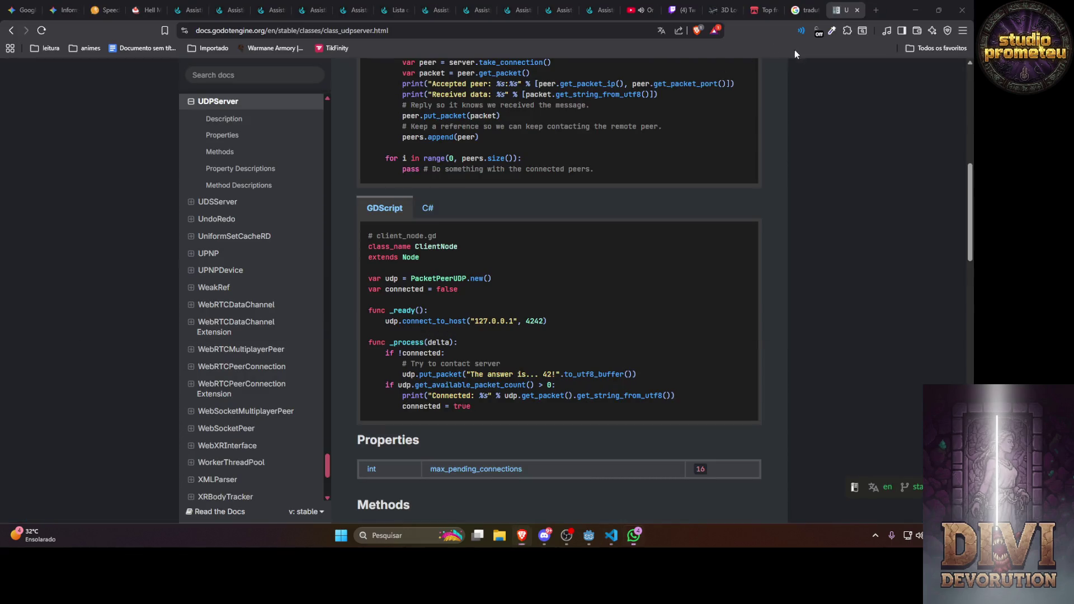
{"action": "left_click", "coordinate": [589, 535]}
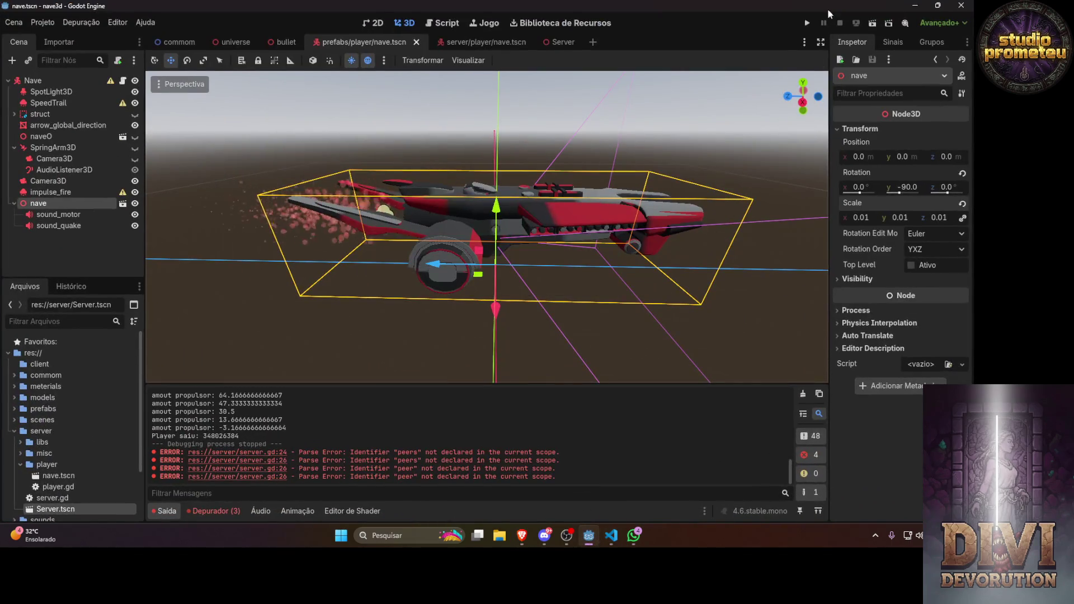
Run the project, close the game window, and check the logged peer id in Output
{"action": "left_click", "coordinate": [805, 22]}
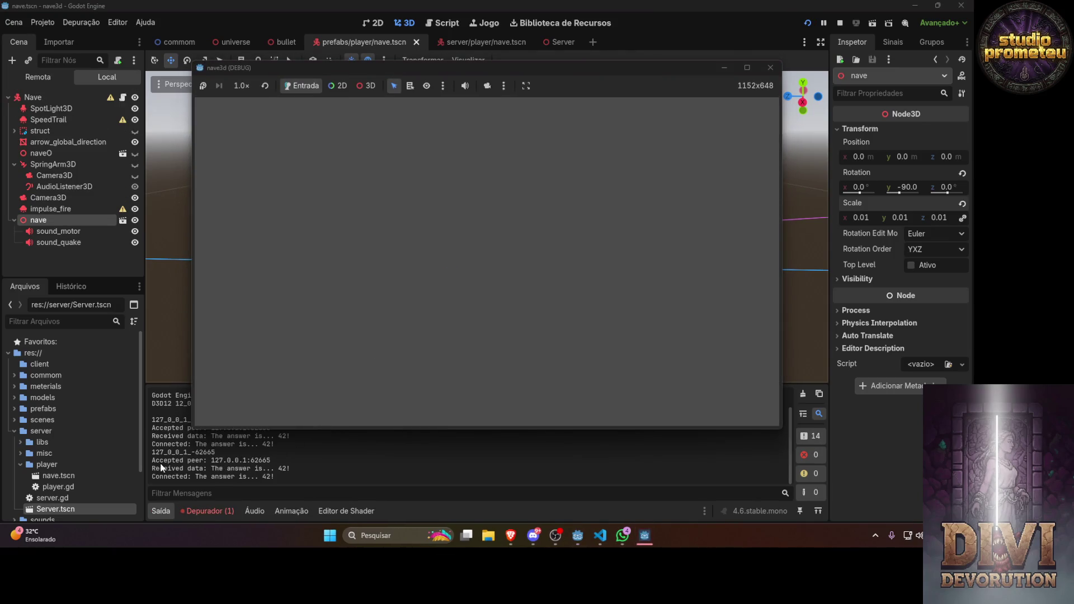
{"action": "left_click", "coordinate": [190, 460]}
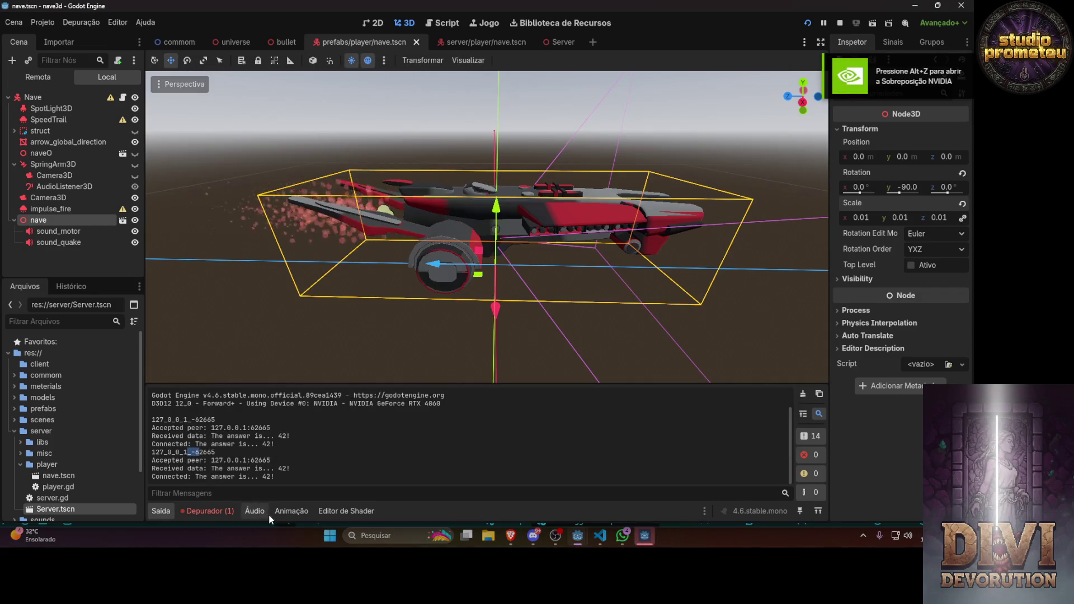
{"action": "left_click_drag", "start_coordinate": [188, 454], "coordinate": [197, 456]}
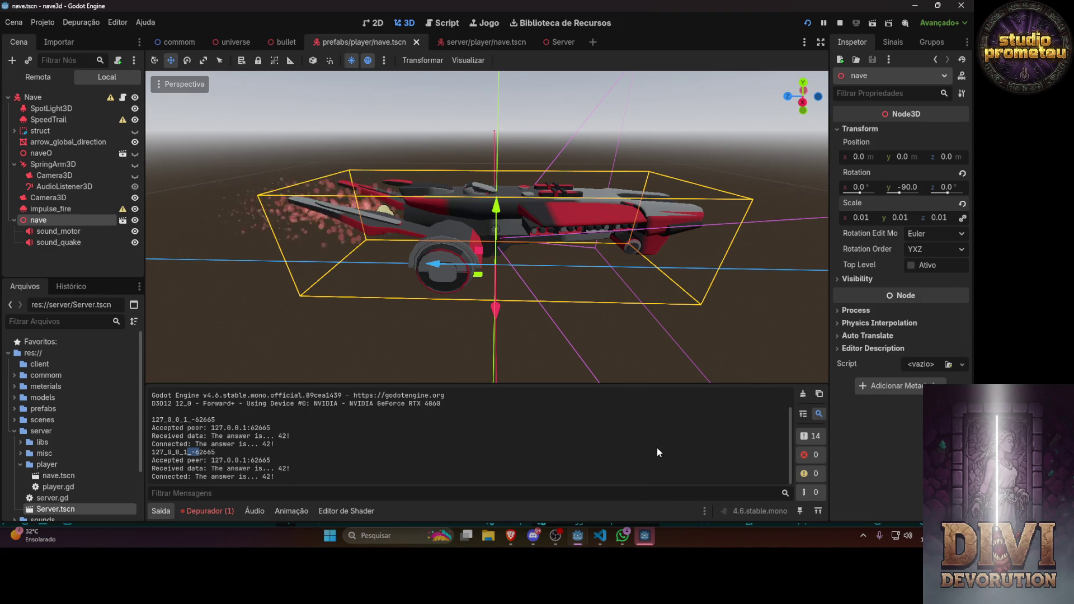
{"action": "left_click", "coordinate": [604, 535]}
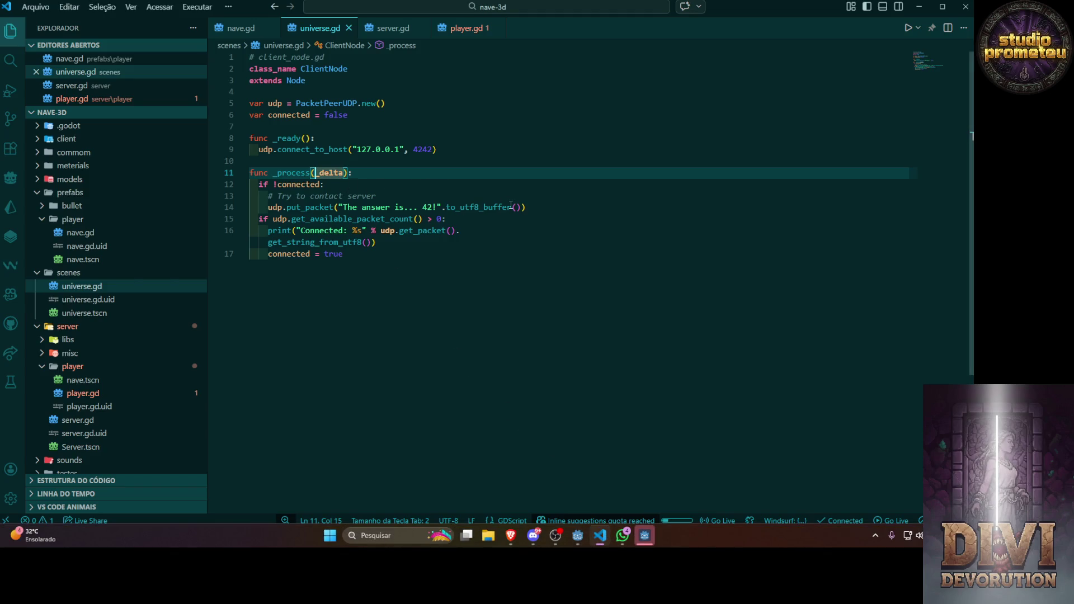
In server.gd, make the resolve_id for loop iterate over len(explode.size())
{"action": "left_click", "coordinate": [459, 28]}
{"action": "left_click", "coordinate": [389, 28]}
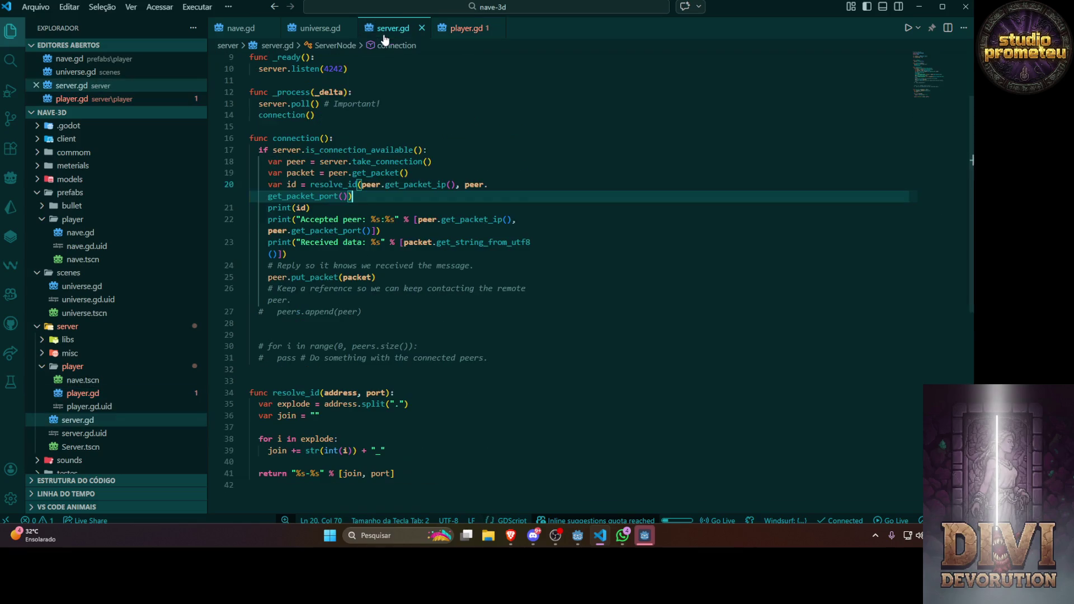
{"action": "scroll", "coordinate": [380, 338], "scroll_direction": "down", "scroll_amount": 2}
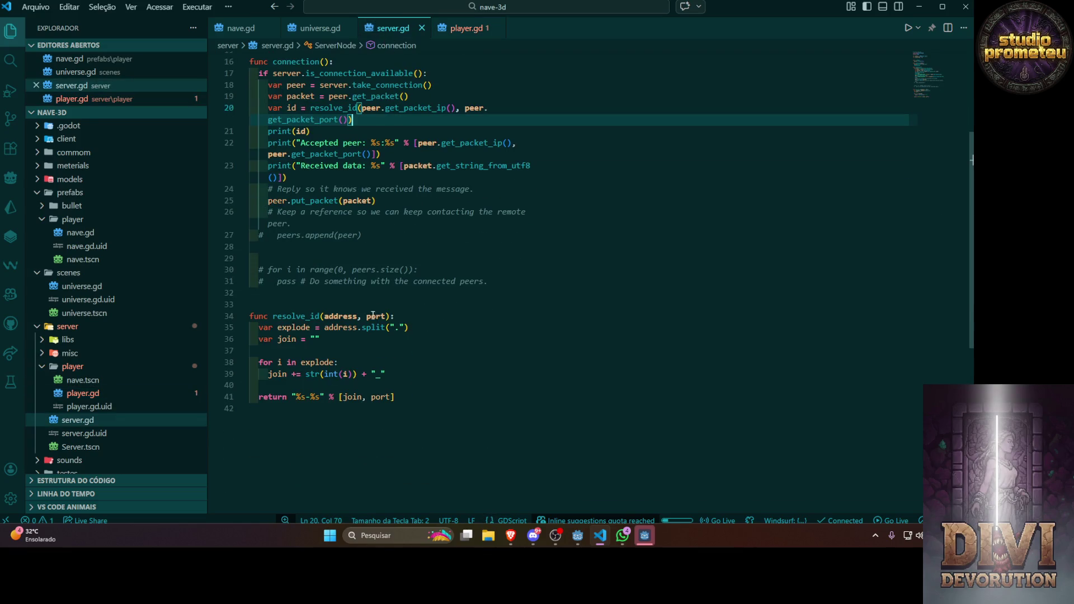
{"action": "scroll", "coordinate": [343, 336], "scroll_direction": "down", "scroll_amount": 2}
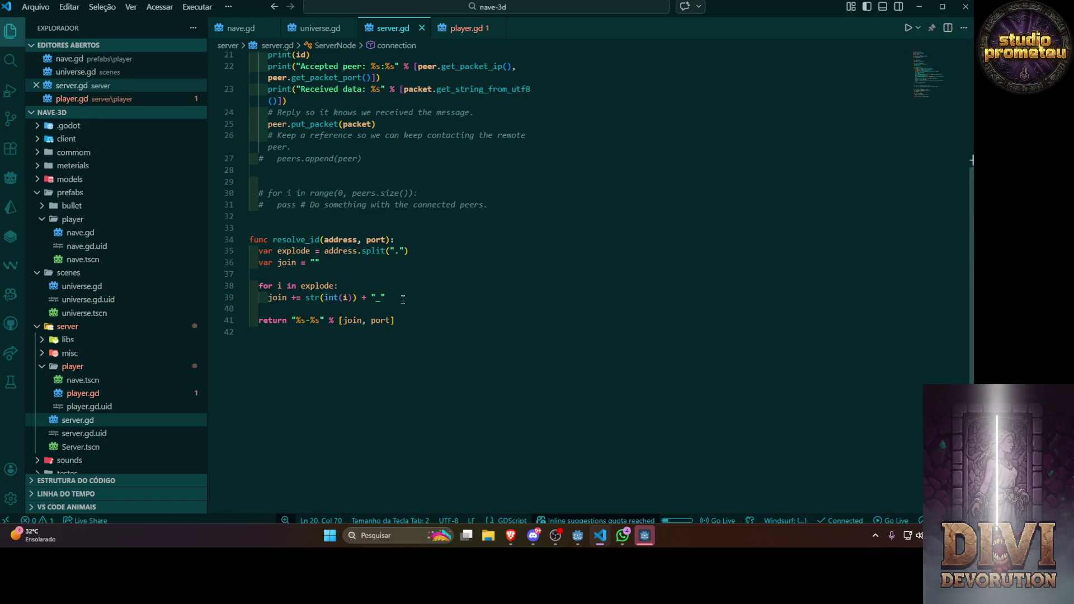
{"action": "left_click", "coordinate": [403, 299]}
{"action": "left_click", "coordinate": [373, 287]}
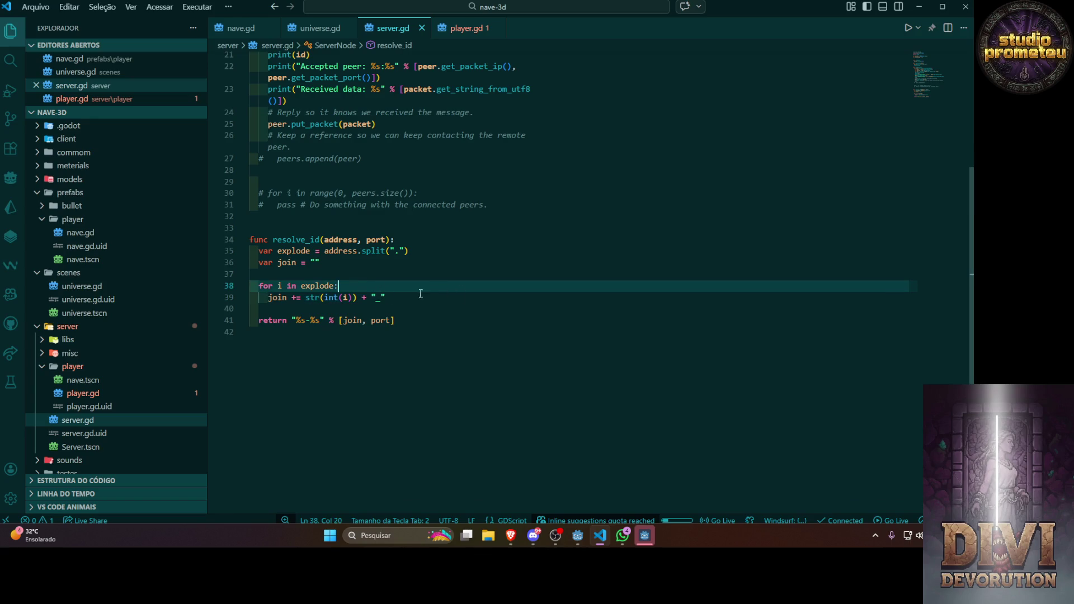
{"action": "double_click", "coordinate": [315, 287]}
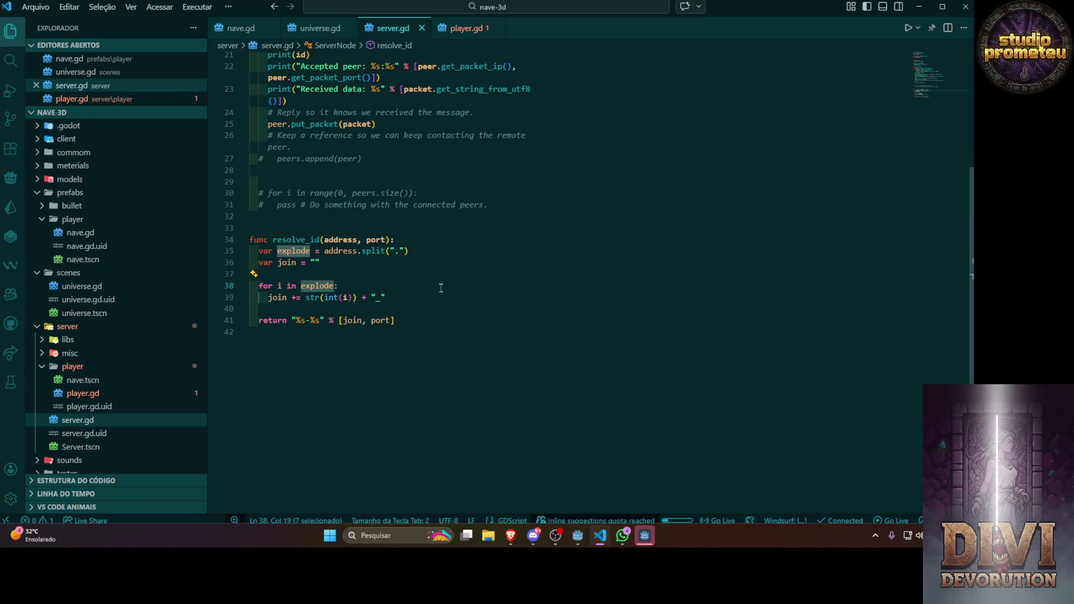
{"action": "key", "text": "Right"}
{"action": "key", "text": "BackSpace"}
{"action": "key", "text": "BackSpace"}
{"action": "key", "text": "BackSpace"}
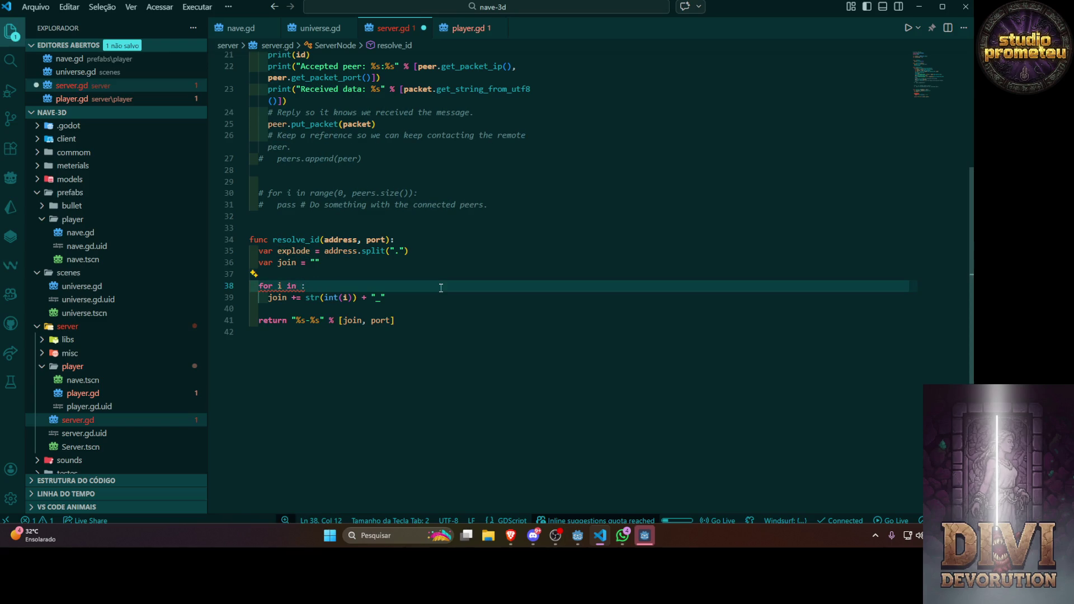
{"action": "type", "text": "len"}
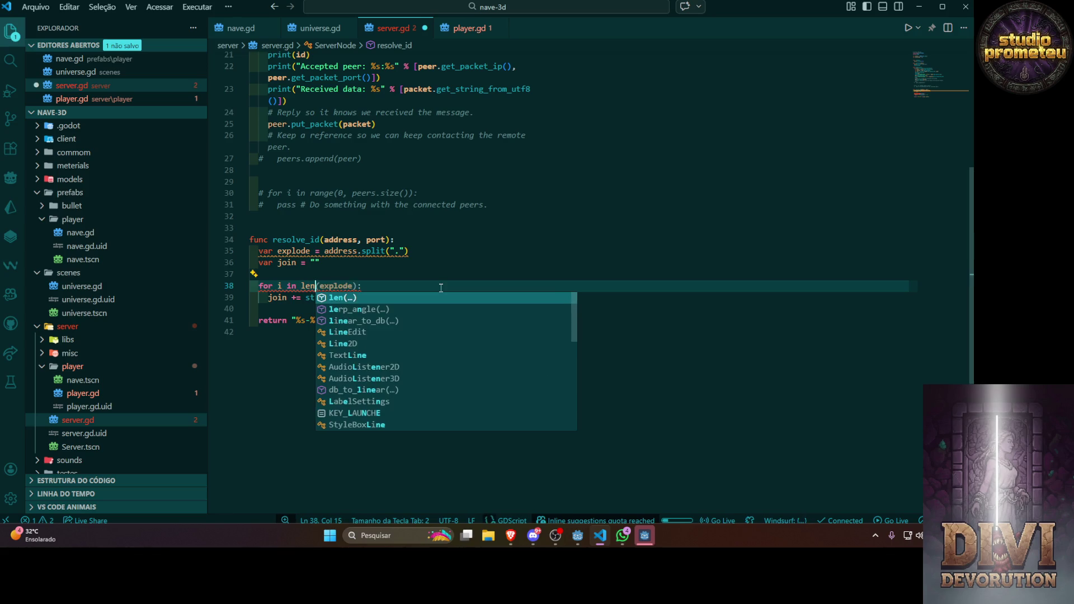
{"action": "key", "text": "Tab"}
{"action": "key", "text": "Left"}
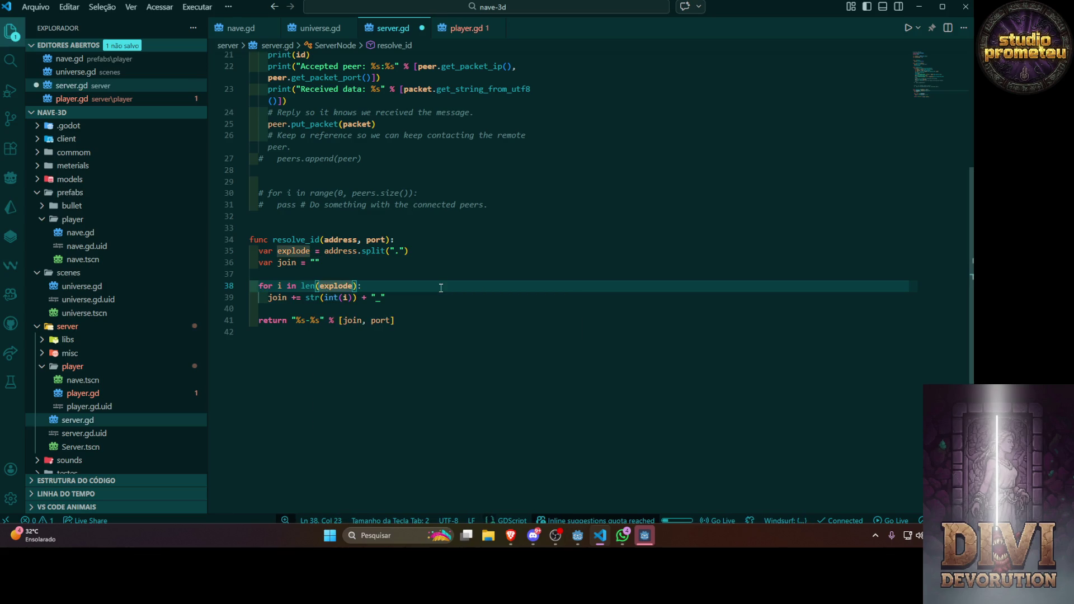
{"action": "type", "text": ".st"}
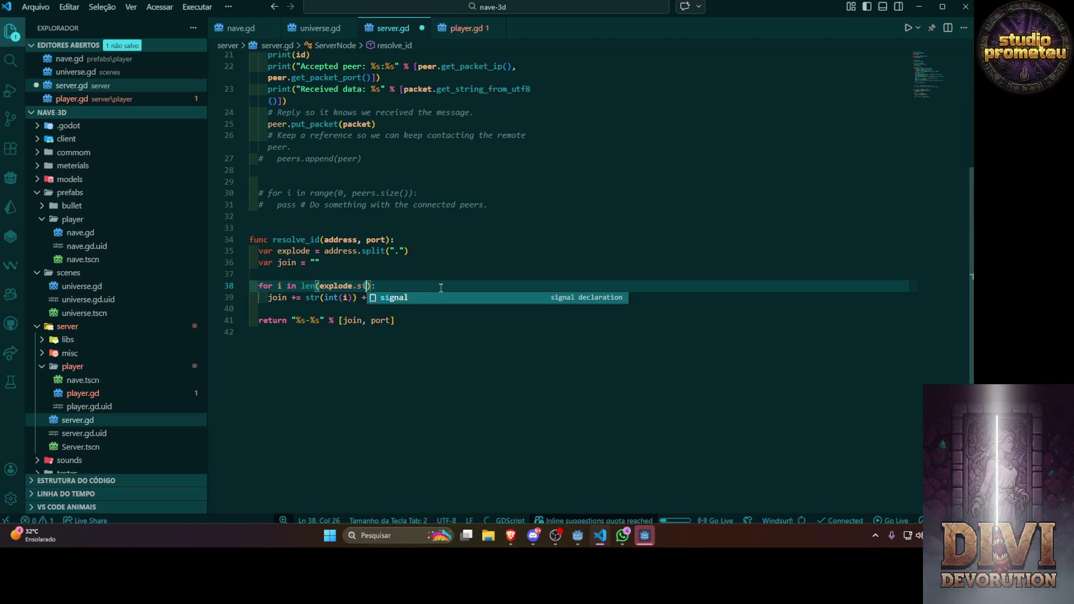
{"action": "key", "text": "BackSpace"}
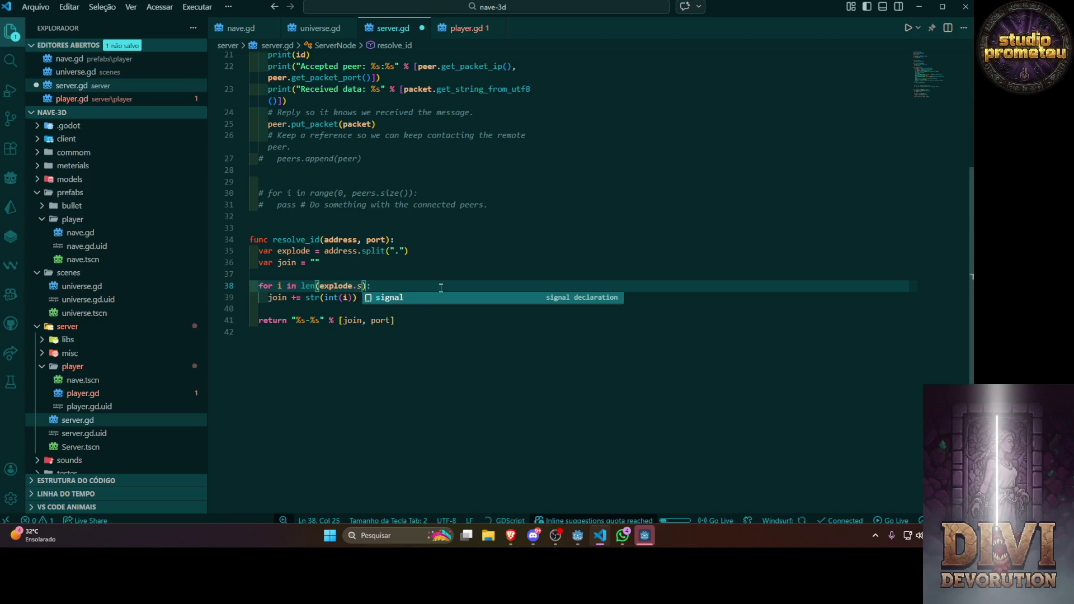
{"action": "type", "text": "ize()"}
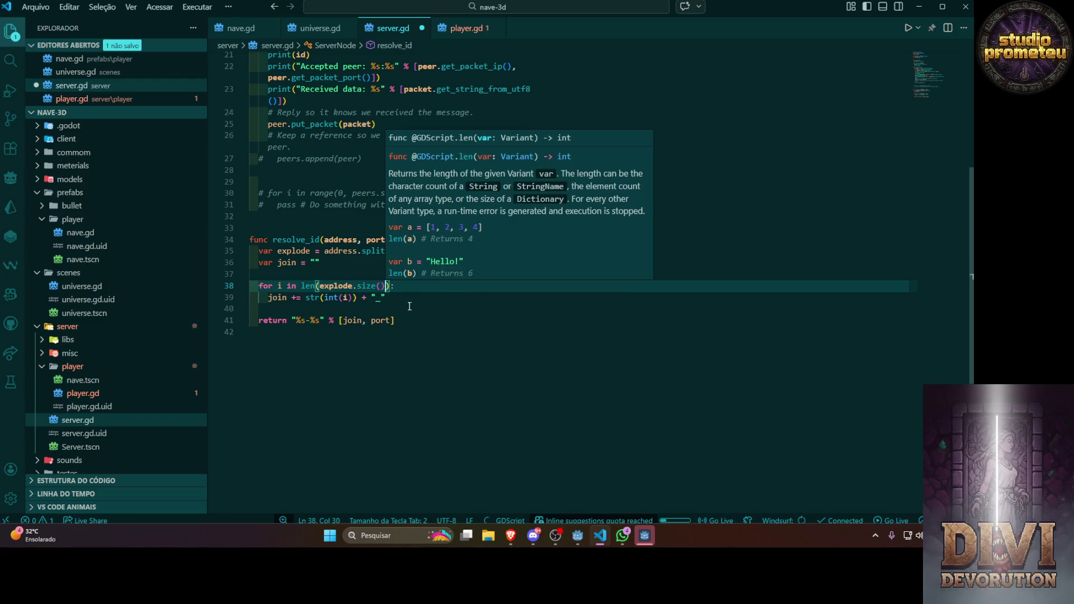
{"action": "key", "text": "Right"}
{"action": "key", "text": "Right"}
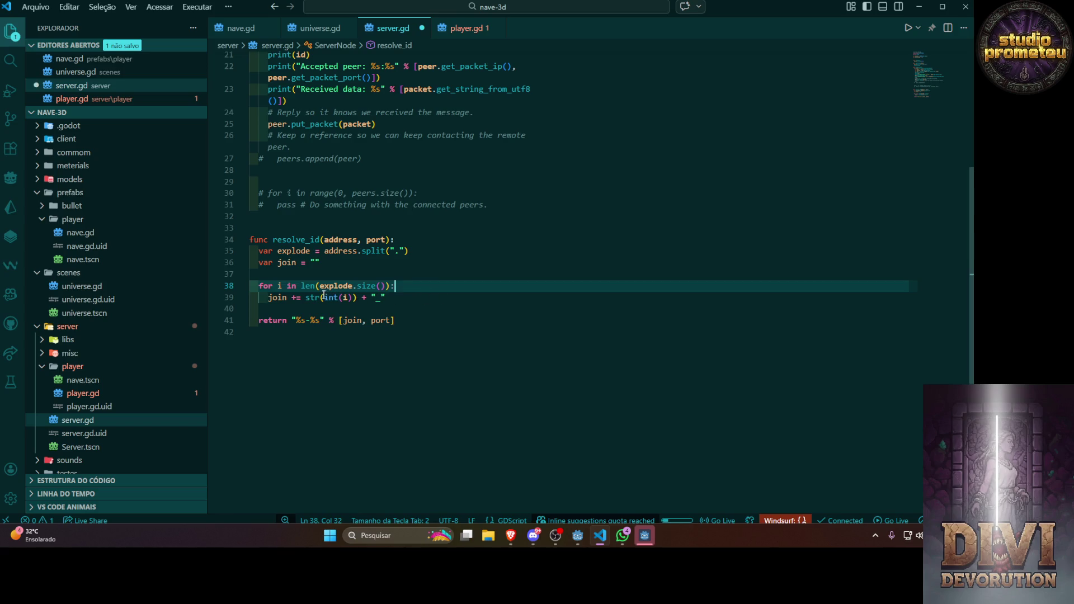
Replace the join statement on line 39 with print(i) and save server.gd
{"action": "left_click", "coordinate": [400, 294]}
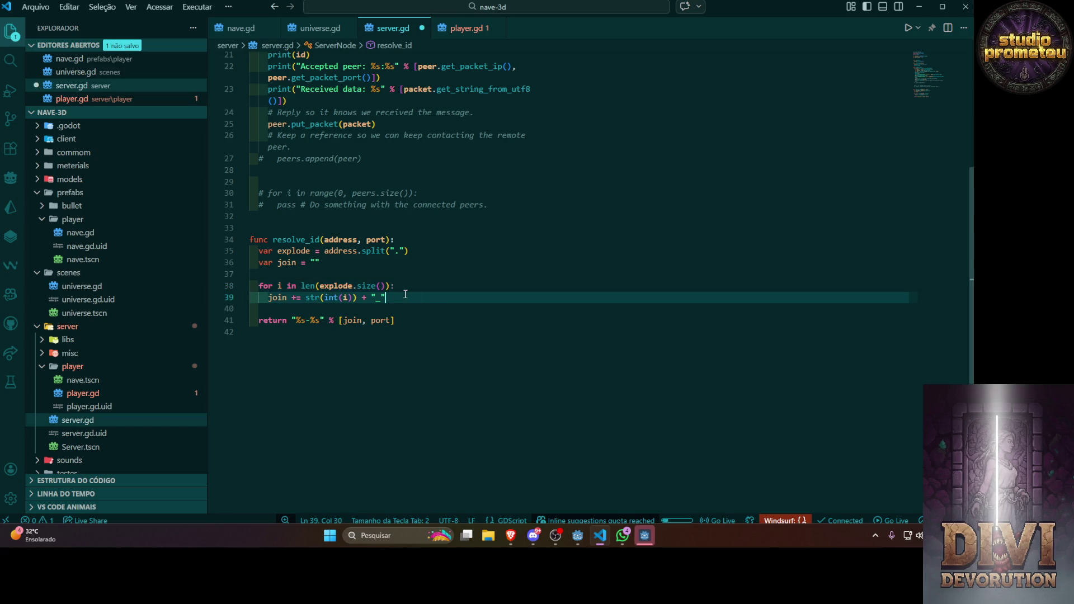
{"action": "left_click_drag", "start_coordinate": [407, 298], "coordinate": [278, 298]}
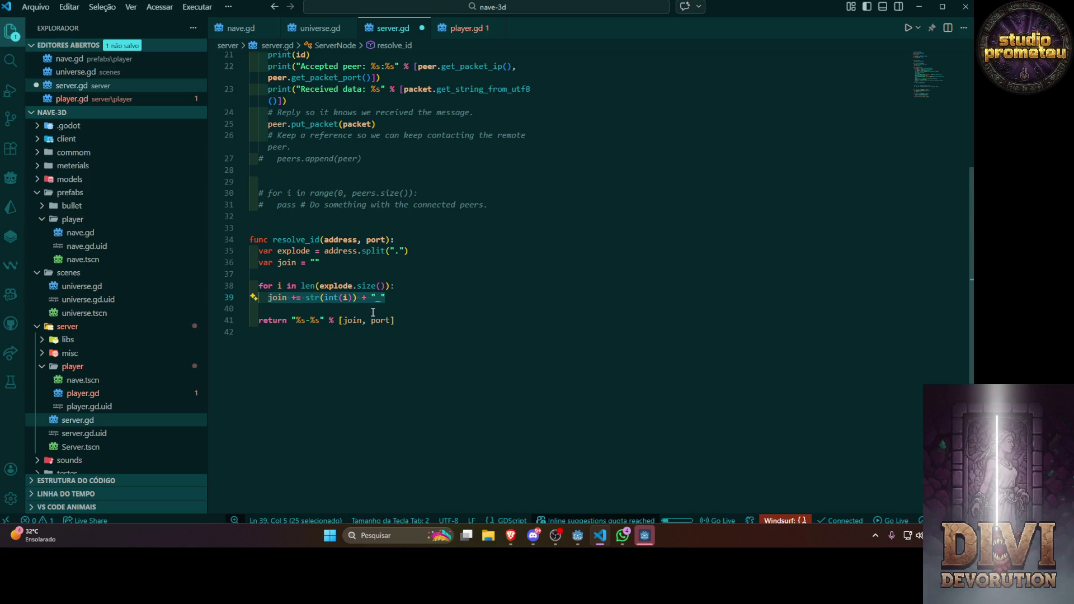
{"action": "type", "text": "pin"}
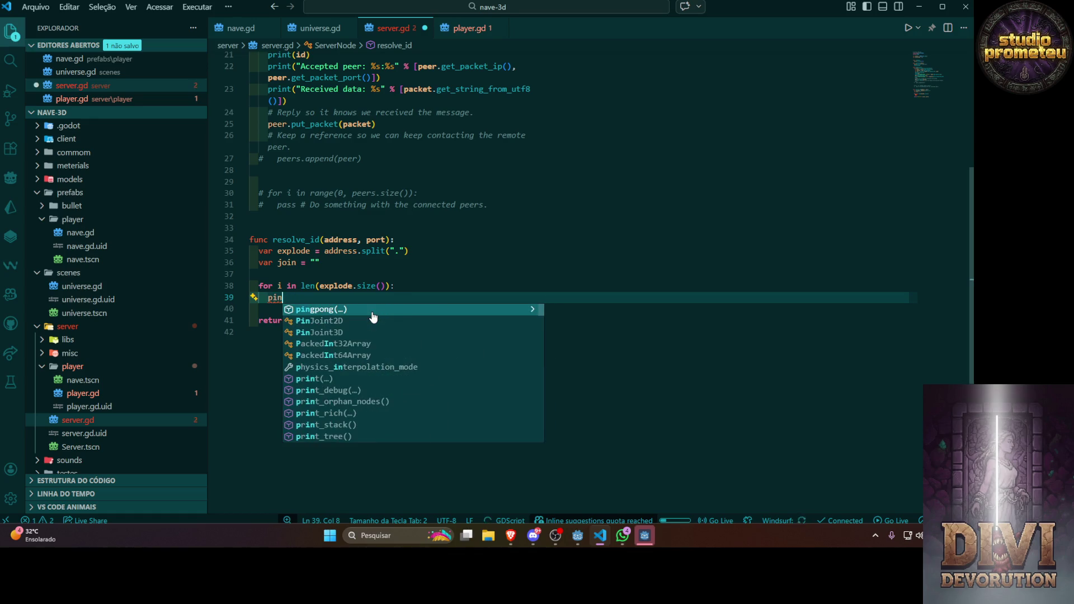
{"action": "key", "text": "BackSpace"}
{"action": "type", "text": "i"}
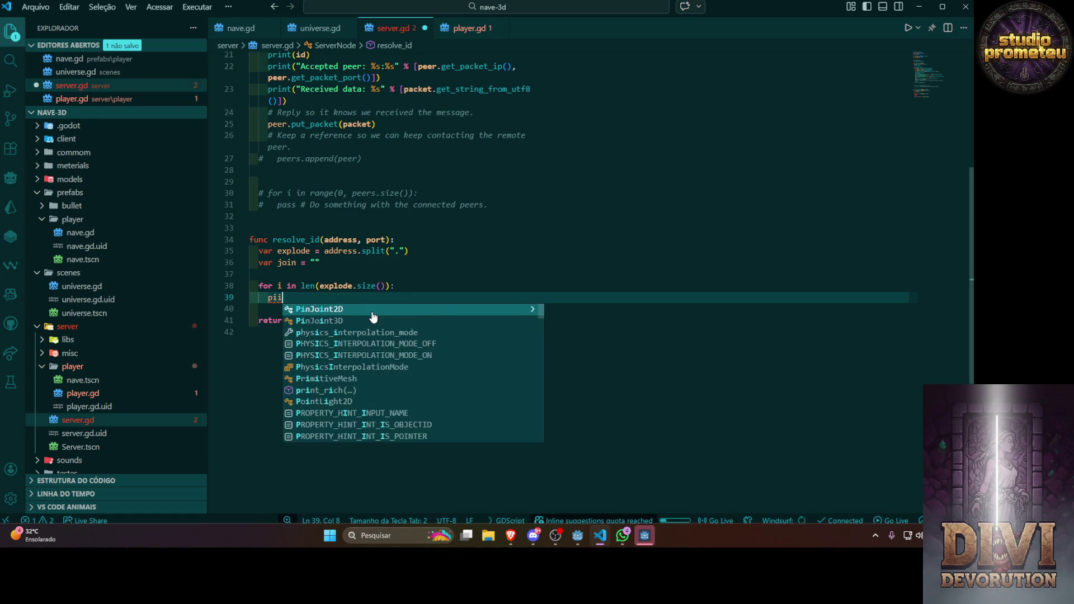
{"action": "key", "text": "BackSpace"}
{"action": "type", "text": "rint("}
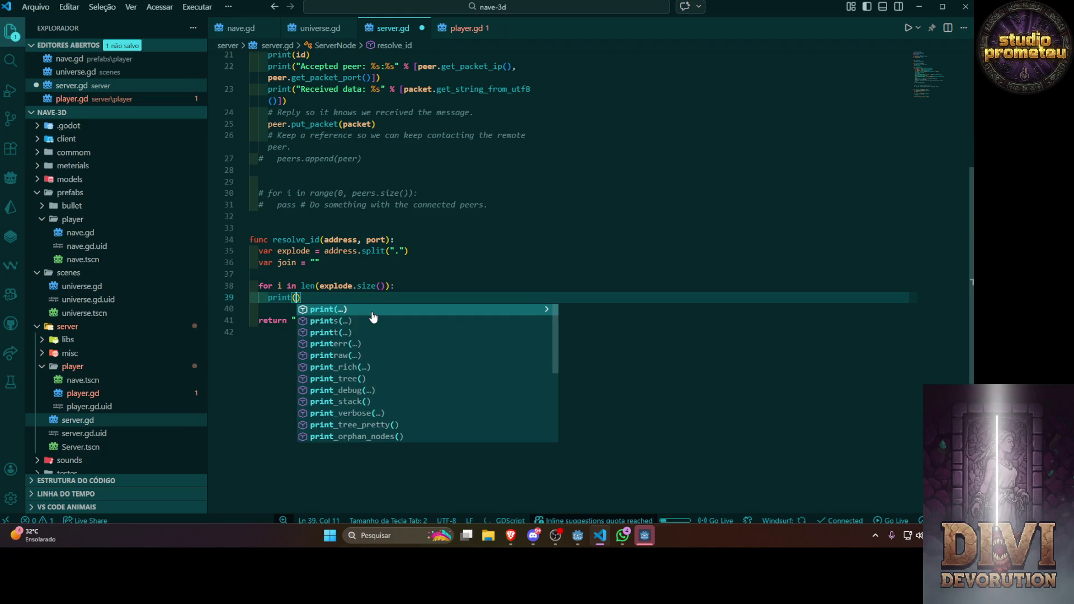
{"action": "type", "text": "i"}
{"action": "key", "text": "ctrl+s"}
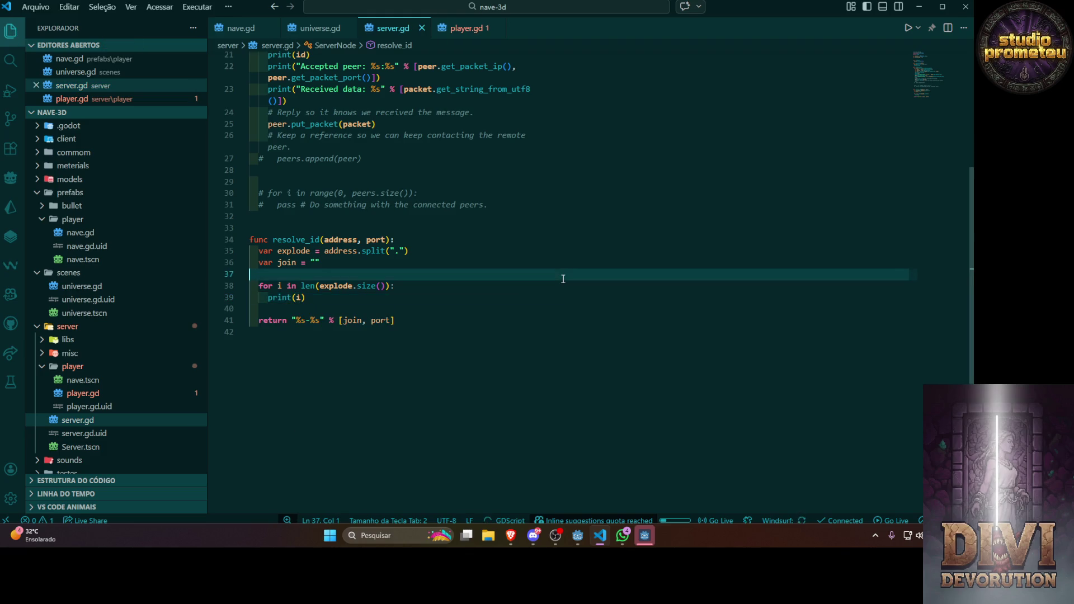
Run the game with F5 and read the len() length error at server.gd line 38
{"action": "key", "text": "alt+Tab"}
{"action": "key", "text": "F5"}
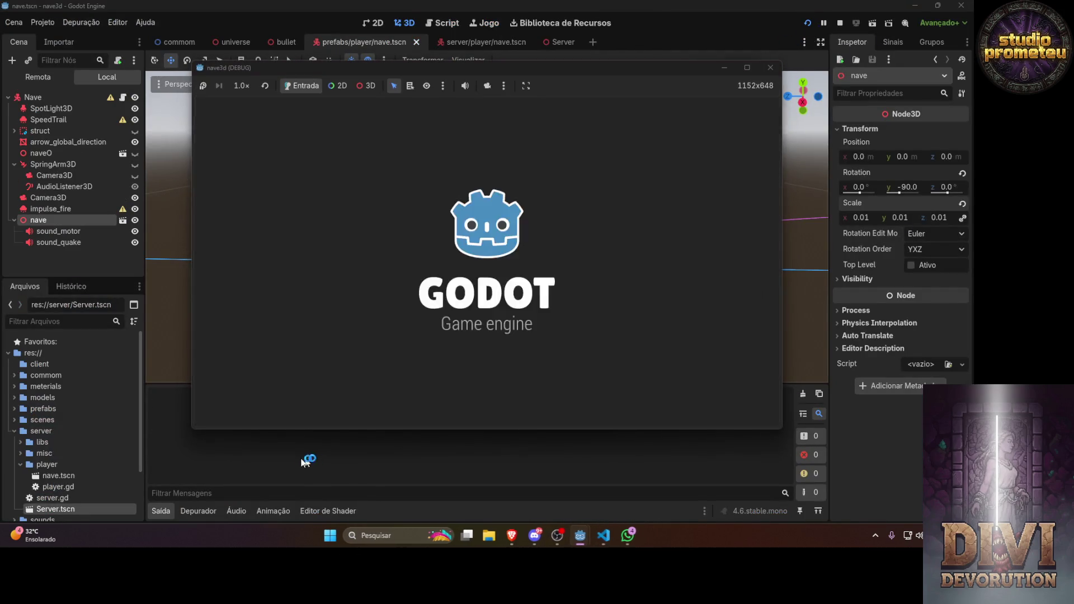
{"action": "key", "text": "alt+Tab"}
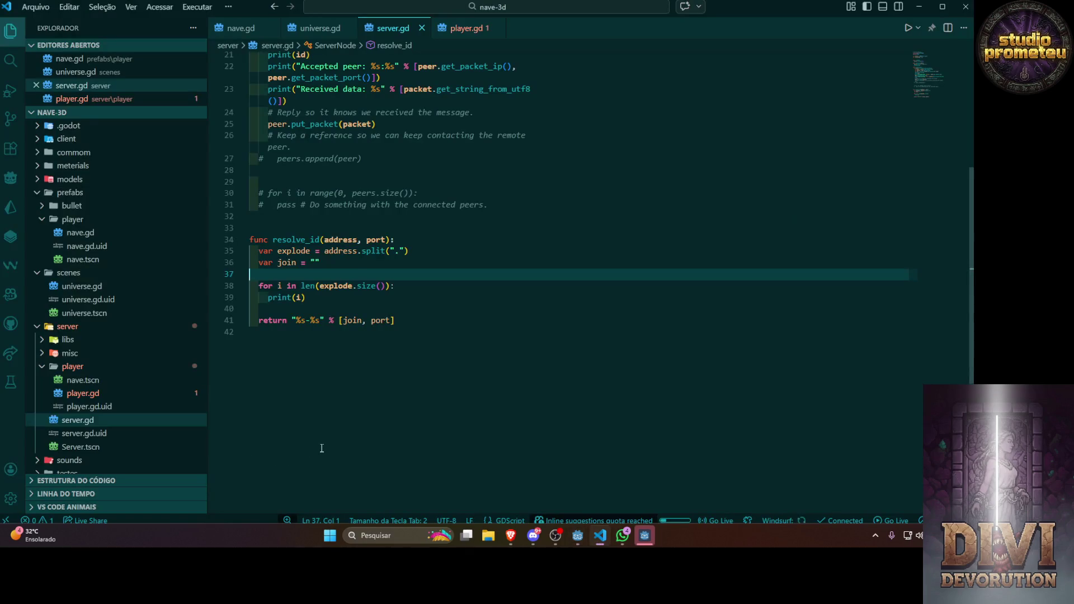
{"action": "key", "text": "alt+Tab"}
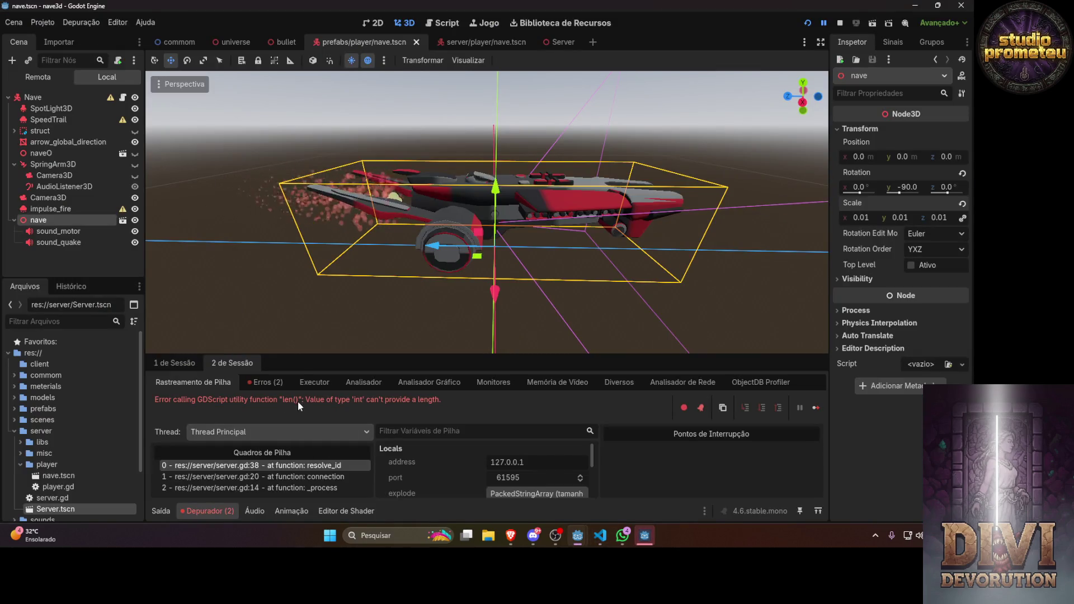
{"action": "key", "text": "alt+Tab"}
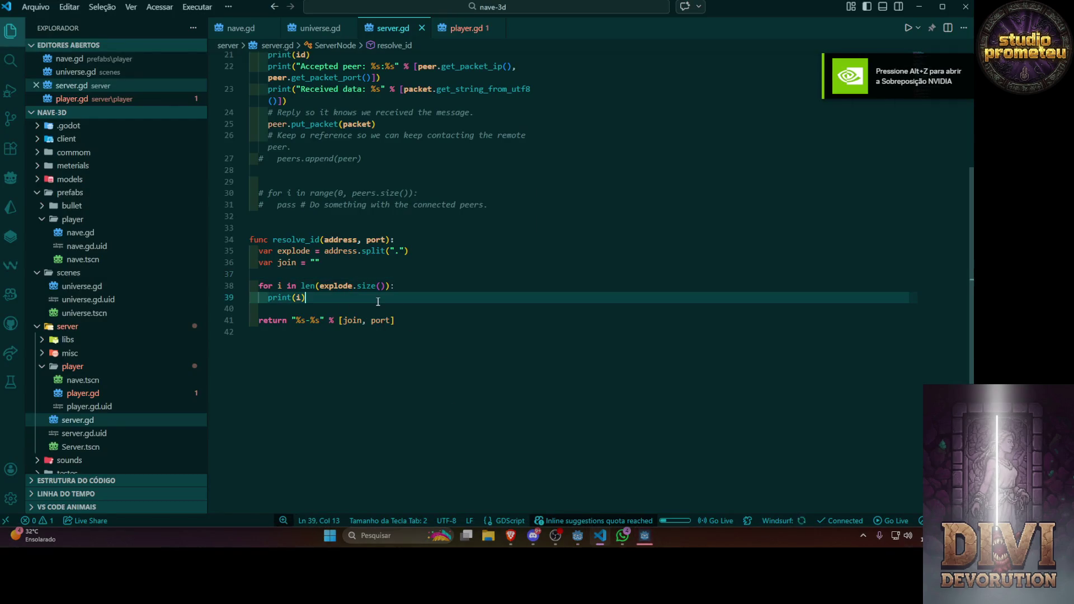
Change line 38 to 'for i in explode.size():', save server.gd, and rerun to print indices 0 to 3
{"action": "key", "text": "Down"}
{"action": "key", "text": "Down"}
{"action": "key", "text": "End"}
{"action": "left_click_drag", "start_coordinate": [322, 287], "coordinate": [389, 286]}
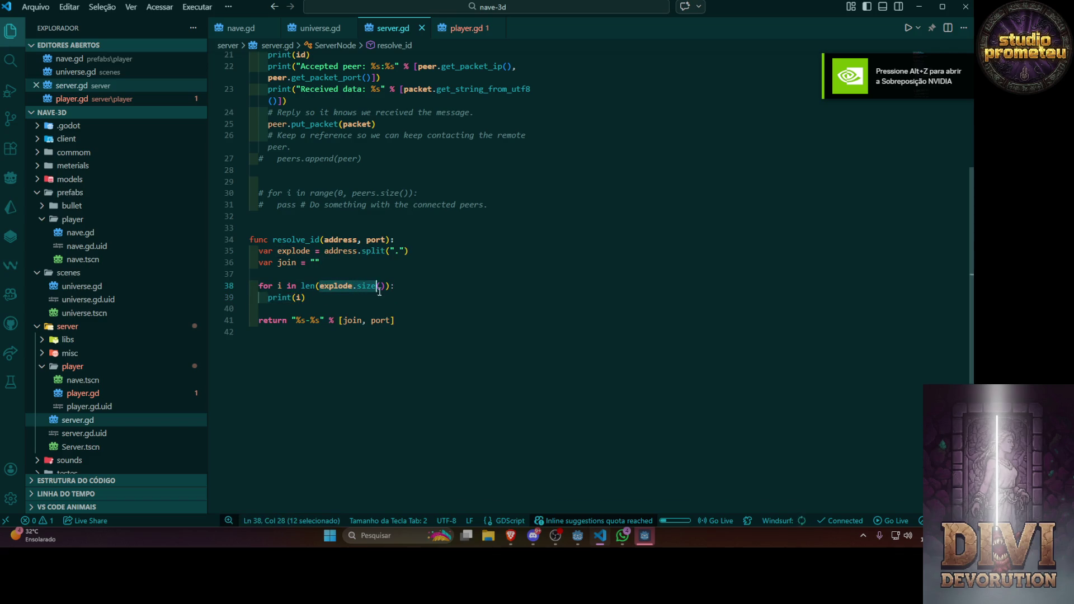
{"action": "key", "text": "BackSpace"}
{"action": "left_click", "coordinate": [302, 286]}
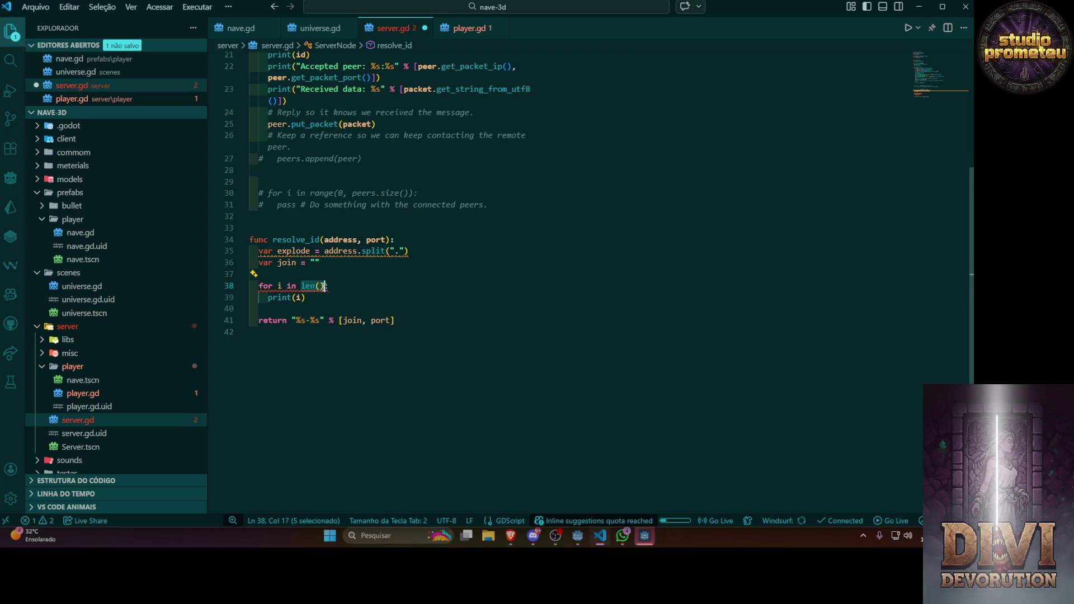
{"action": "key", "text": "ctrl+z"}
{"action": "key", "text": "ctrl+s"}
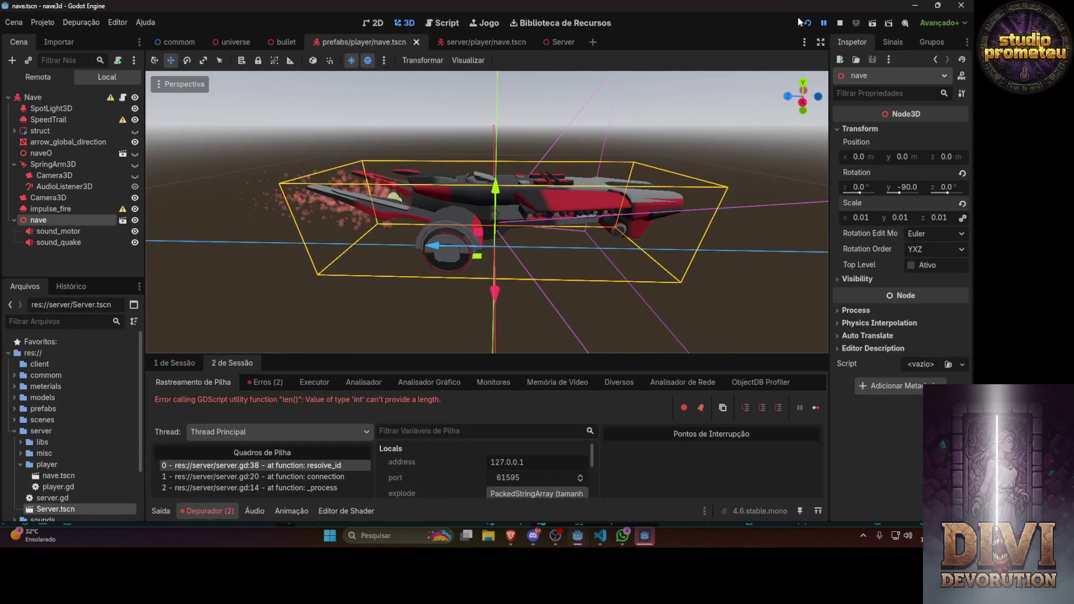
{"action": "key", "text": "F5"}
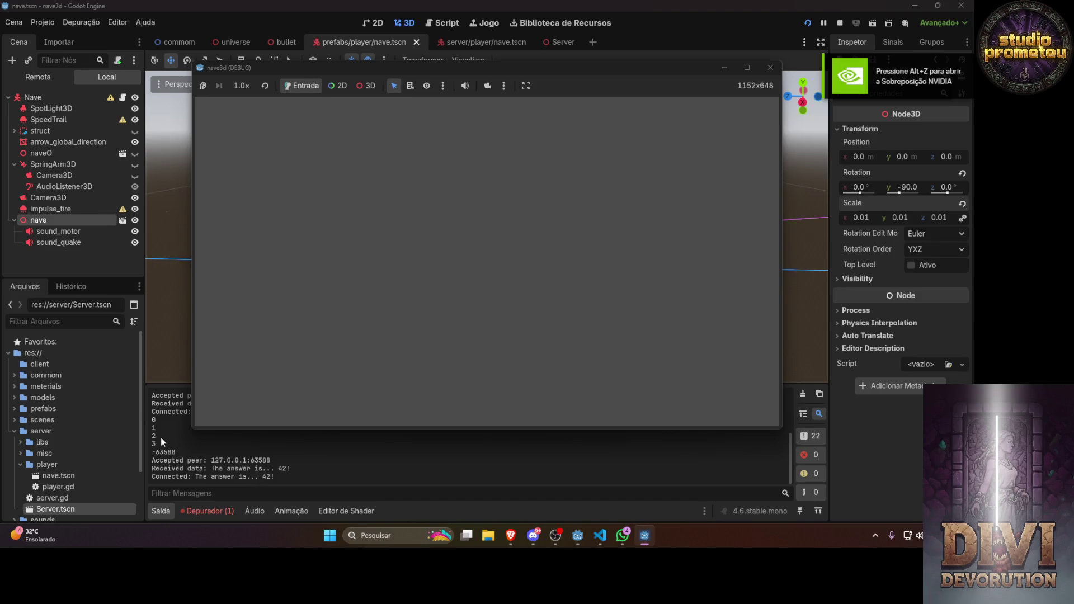
{"action": "left_click", "coordinate": [593, 535]}
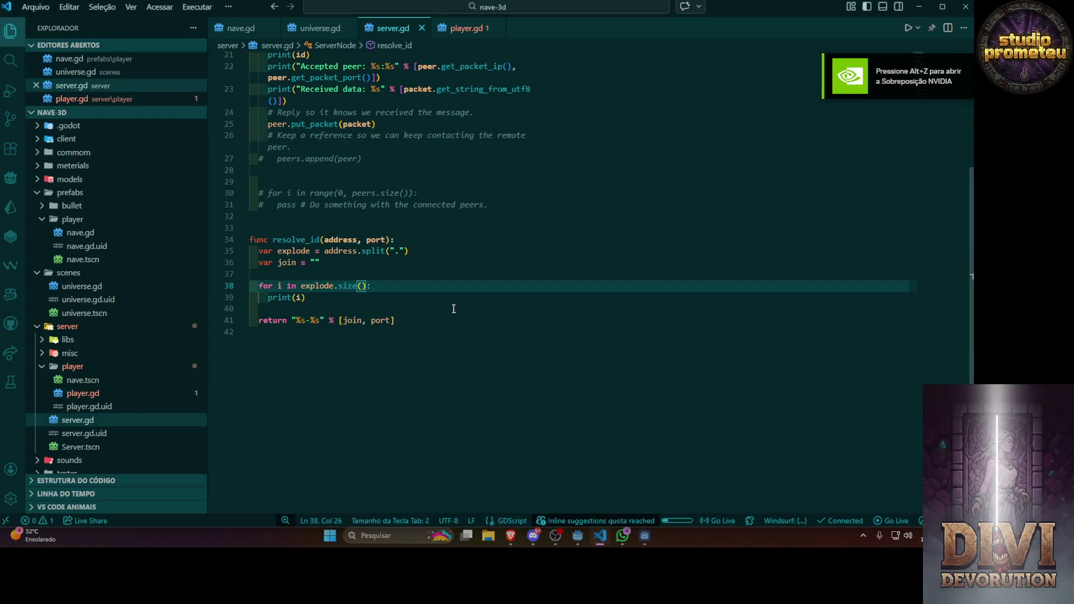
Add 'var item = explode[i]' as the first line inside the resolve_id loop
{"action": "left_click", "coordinate": [408, 285]}
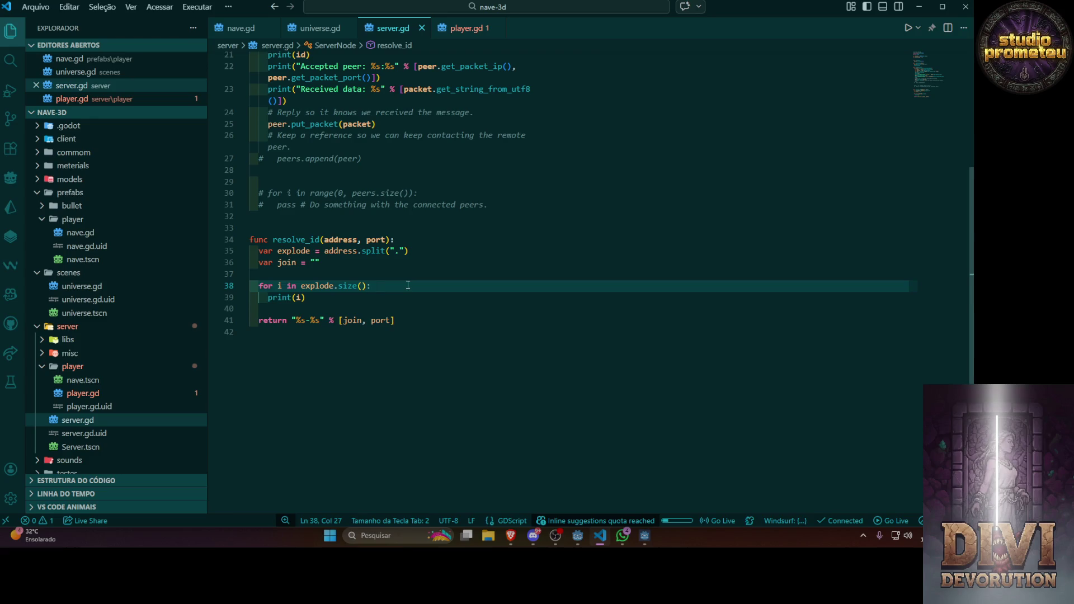
{"action": "key", "text": "Return"}
{"action": "type", "text": "var "}
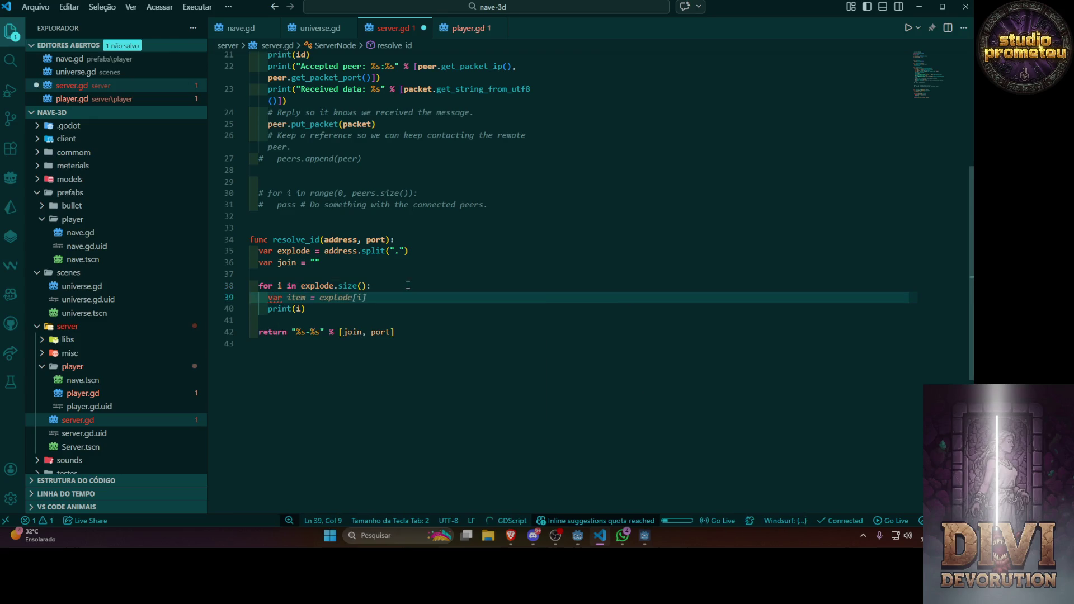
{"action": "type", "text": "item"}
{"action": "key", "text": "Tab"}
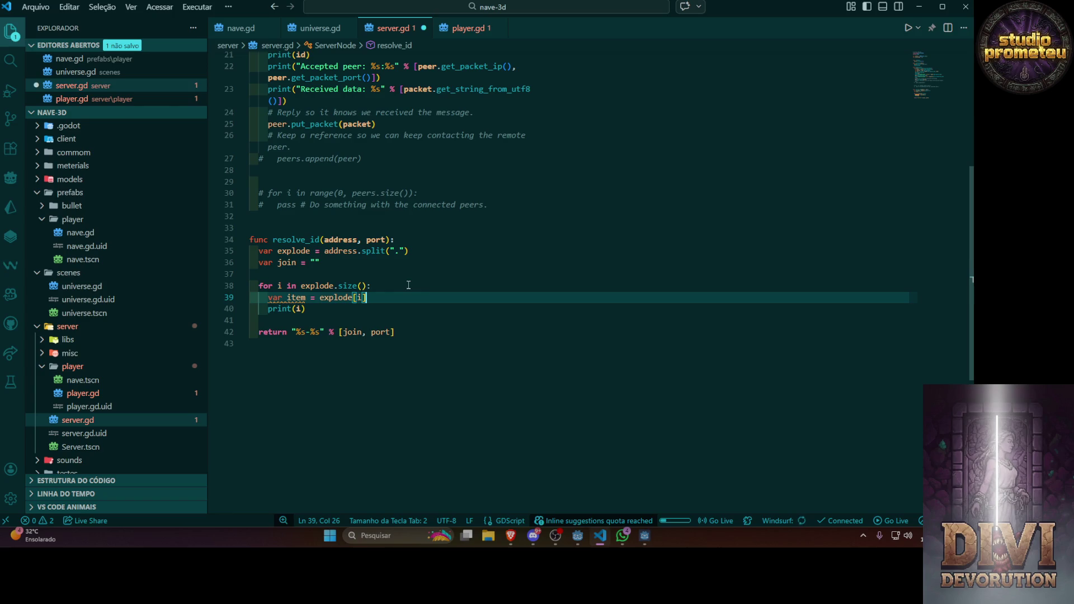
Replace the print(i) statement with 'join += item'
{"action": "left_click_drag", "start_coordinate": [306, 308], "coordinate": [268, 309]}
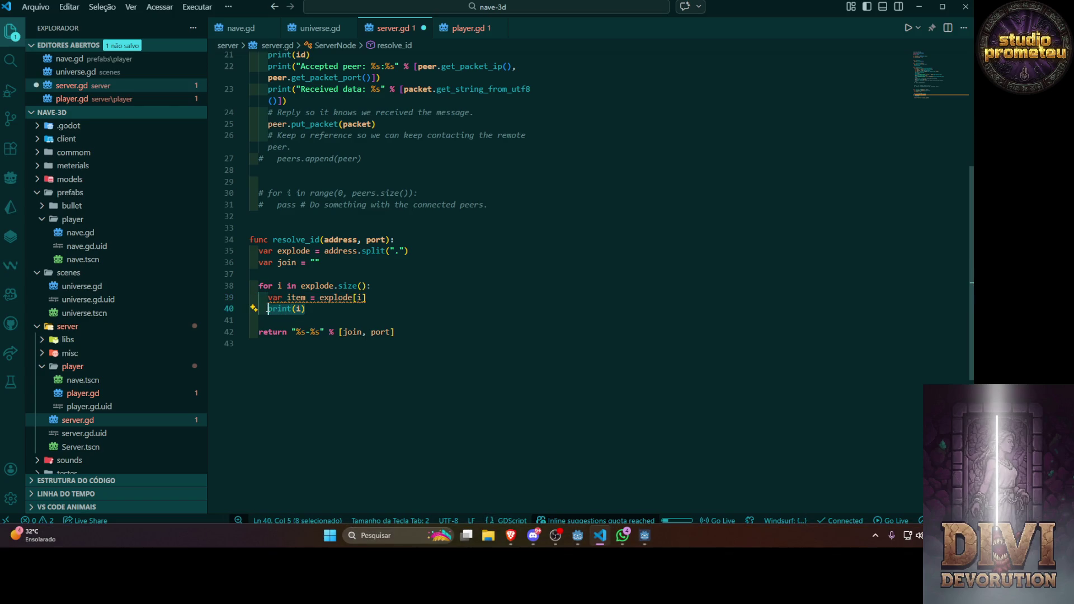
{"action": "mouse_move", "coordinate": [322, 297]}
{"action": "type", "text": "join "}
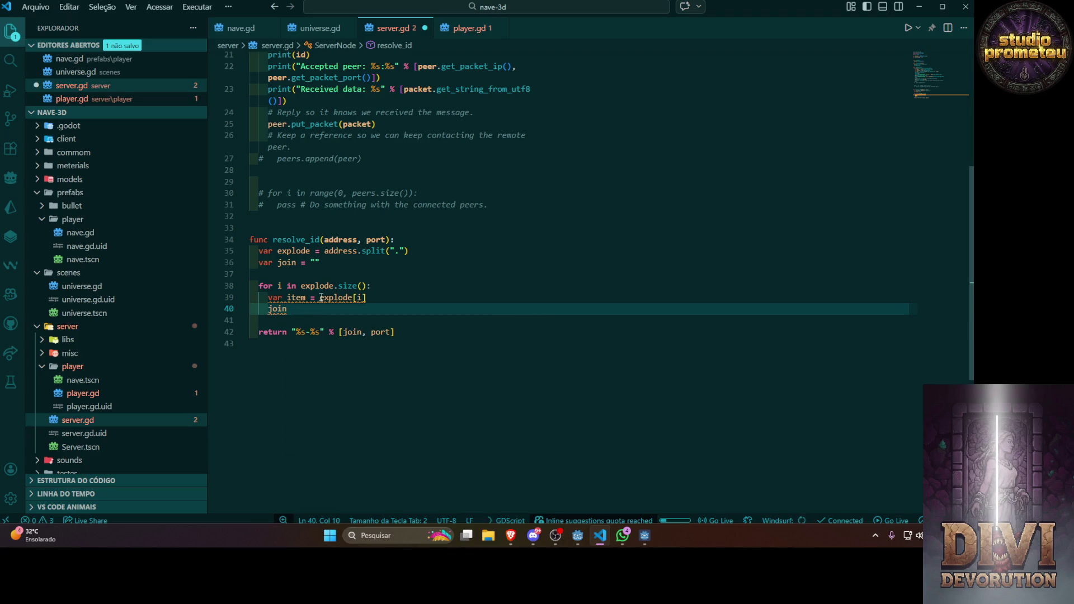
{"action": "type", "text": "+= item"}
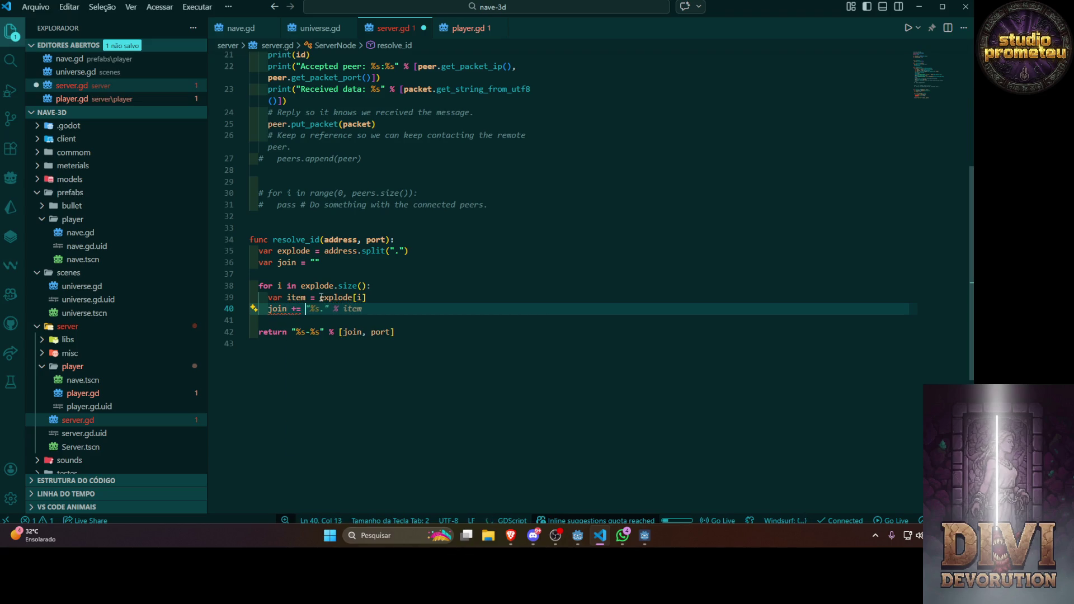
{"action": "left_click", "coordinate": [423, 276]}
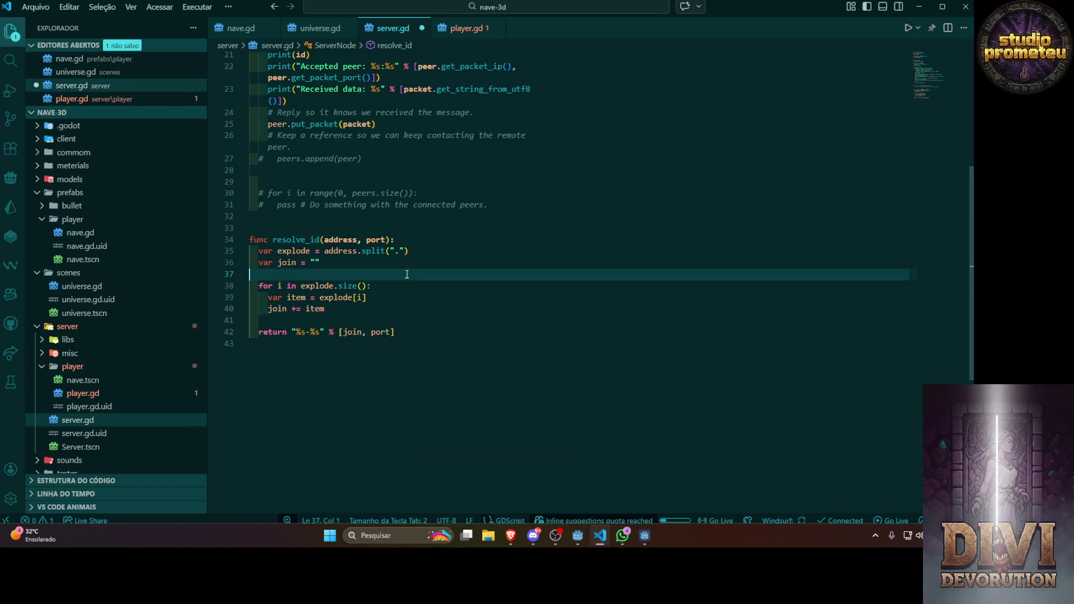